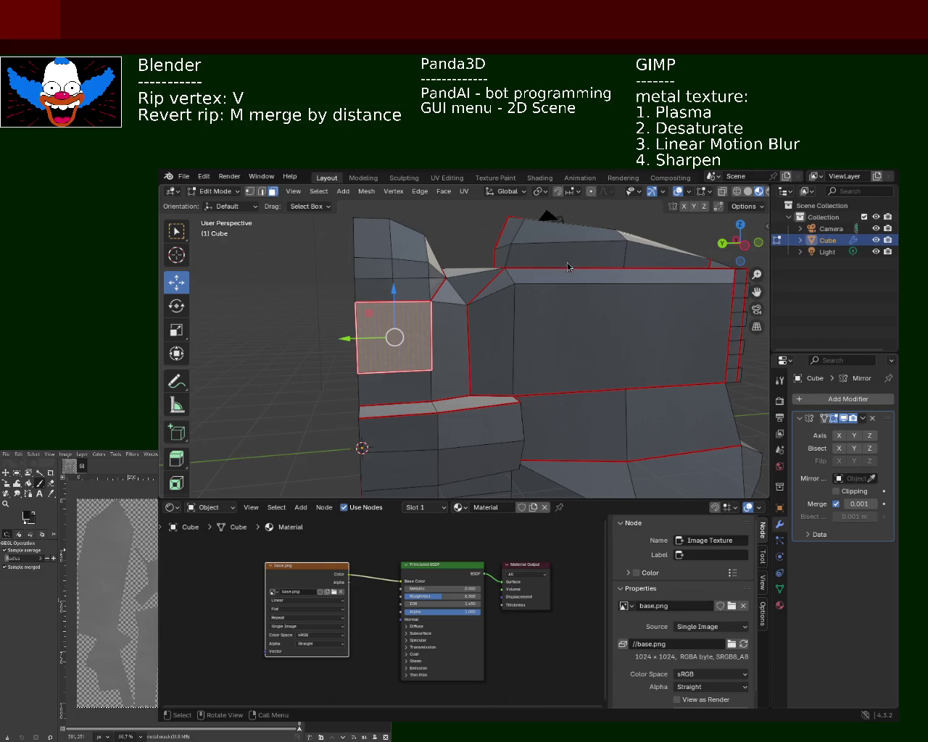
- Orbit the view around the mirrored Cube mesh to inspect its marked seam edges
{"action": "middle_click_drag", "start_coordinate": [423, 369], "coordinate": [459, 386]}
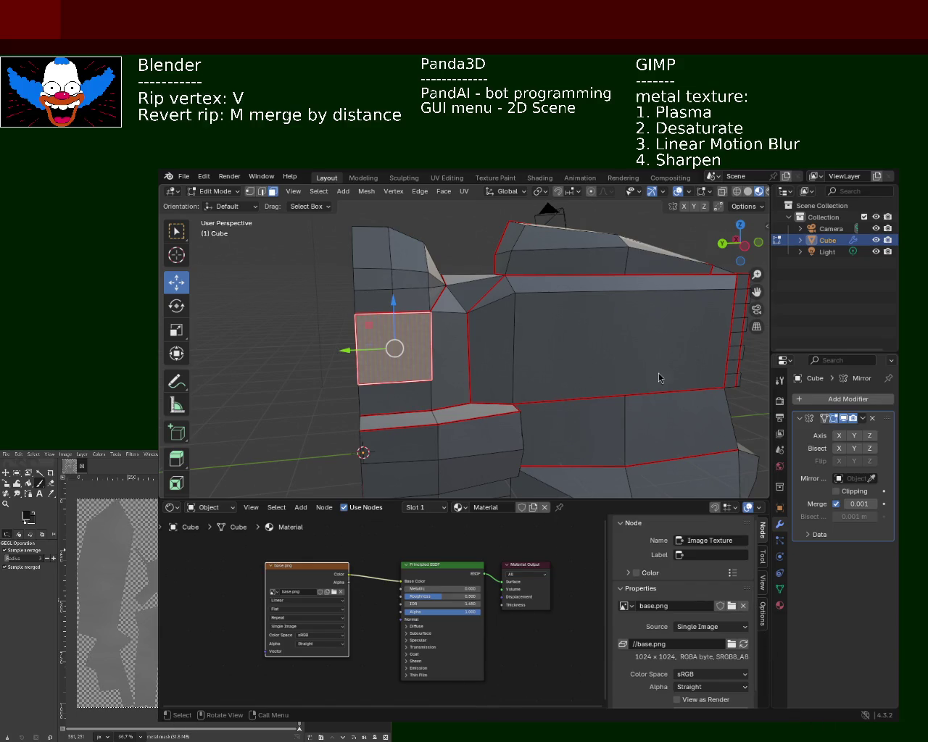
- Deselect the face to reveal the blue noisy side-panel texture, then orbit the view slightly
{"action": "left_click", "coordinate": [342, 326]}
{"action": "middle_click_drag", "start_coordinate": [507, 352], "coordinate": [514, 346]}
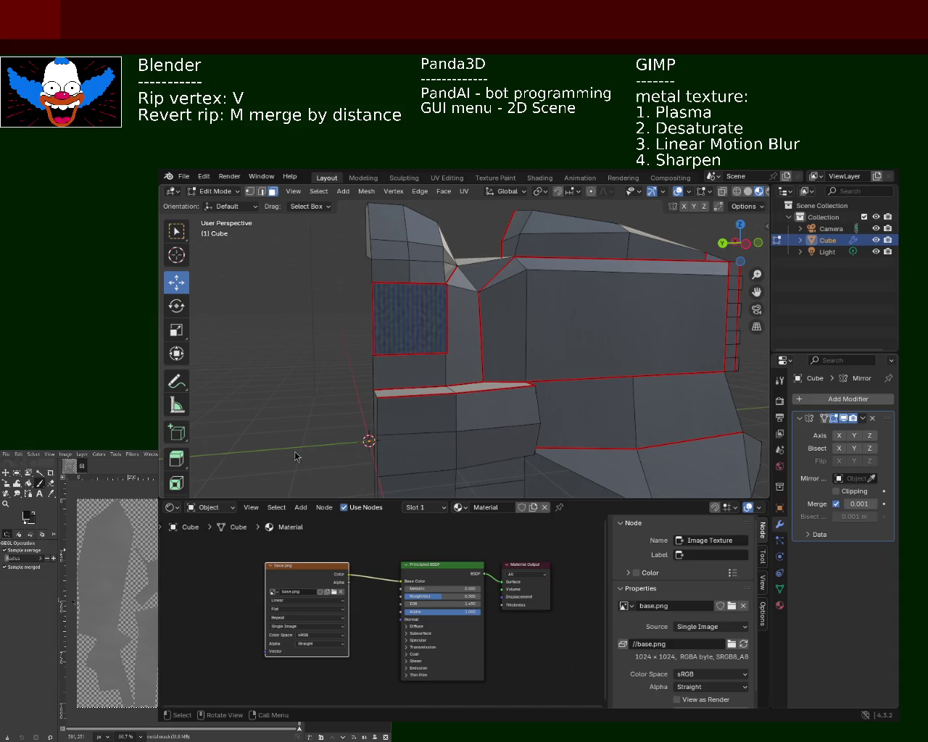
- Orbit the viewport to see the textured computer model from a new angle
{"action": "mouse_move", "coordinate": [361, 395]}
{"action": "middle_mouse_down"}
{"action": "mouse_move", "coordinate": [395, 399]}
{"action": "mouse_move", "coordinate": [476, 363]}
{"action": "mouse_move", "coordinate": [439, 372]}
{"action": "mouse_move", "coordinate": [362, 364]}
{"action": "mouse_move", "coordinate": [563, 373]}
{"action": "mouse_move", "coordinate": [445, 358]}
{"action": "mouse_move", "coordinate": [437, 368]}
{"action": "middle_mouse_up"}
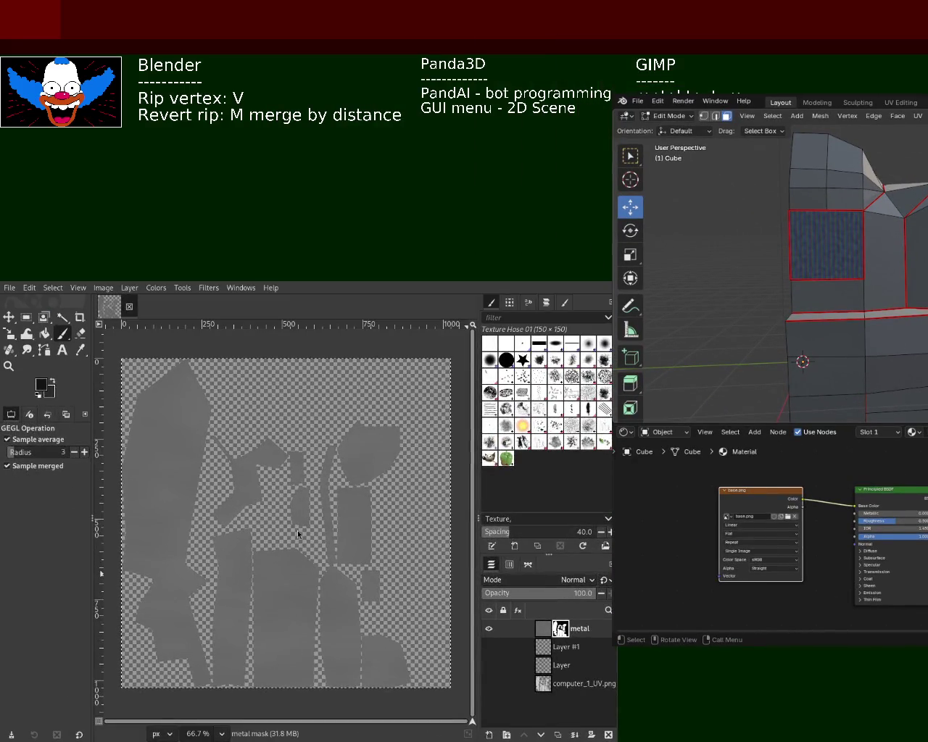
- Delete the two empty layers, 'Layer' and 'Layer #1', from the Layers panel
{"action": "mouse_move", "coordinate": [550, 674]}
{"action": "left_click", "coordinate": [541, 650]}
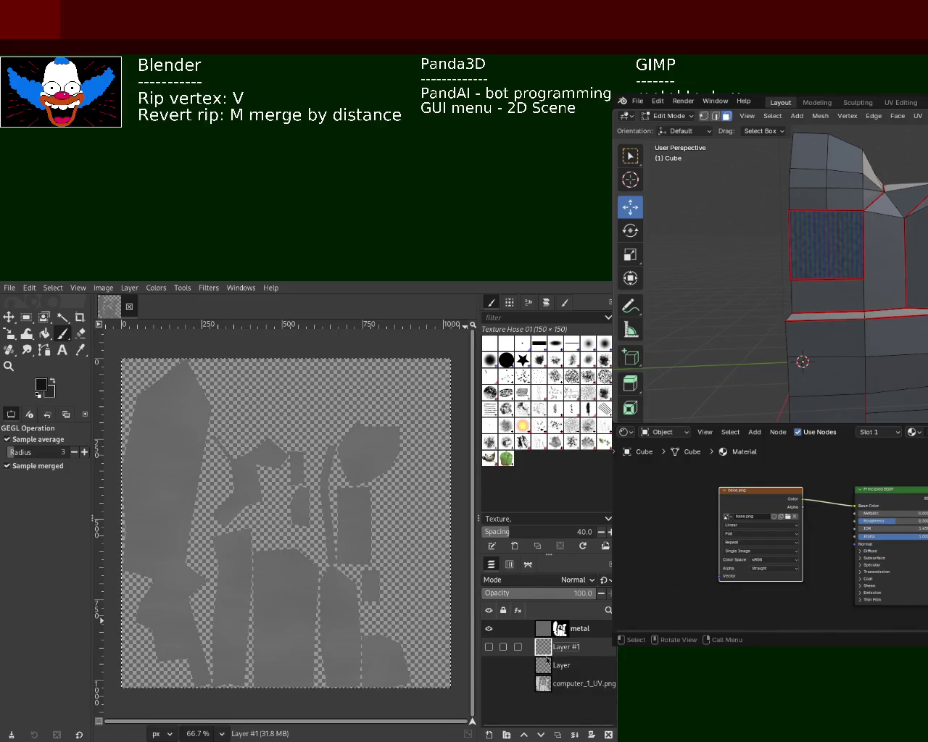
{"action": "left_click", "coordinate": [488, 630]}
{"action": "left_click", "coordinate": [489, 646]}
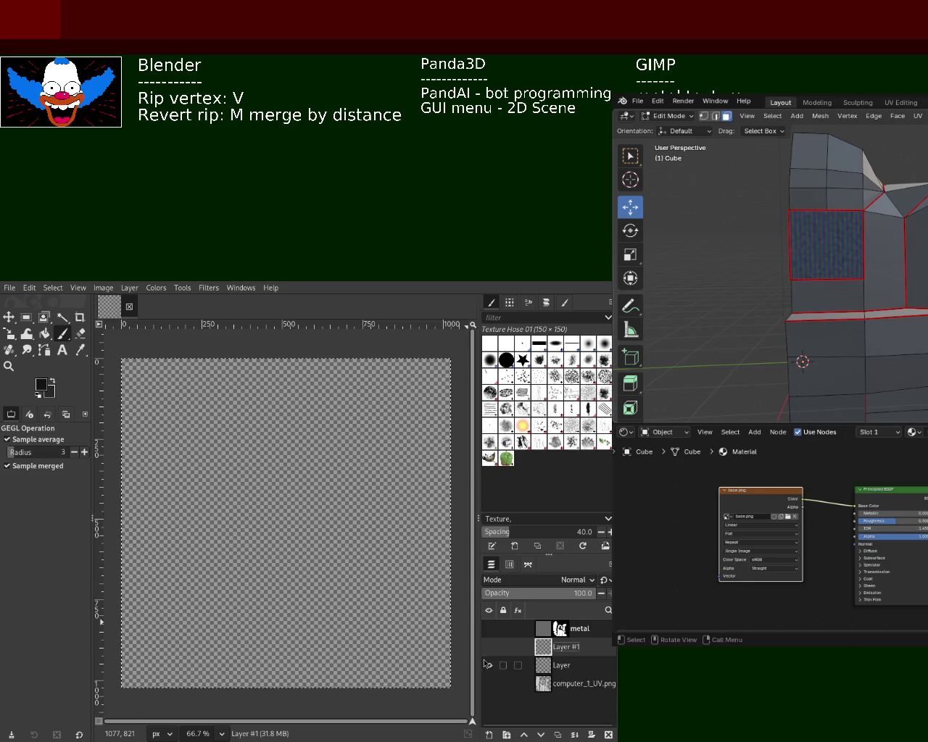
{"action": "left_click_drag", "start_coordinate": [513, 666], "coordinate": [513, 645]}
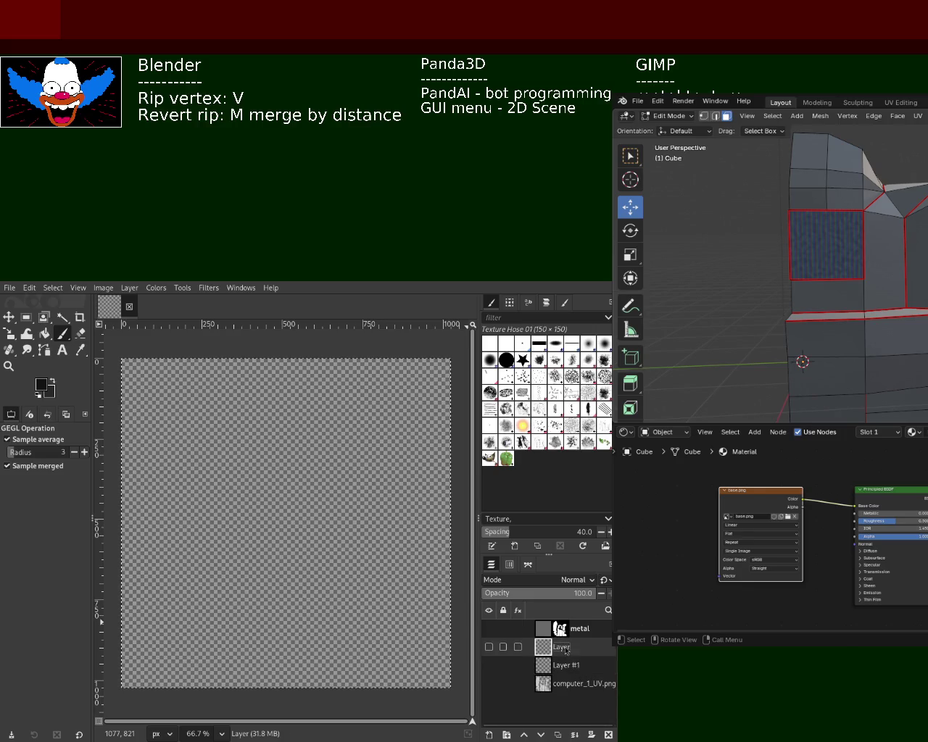
{"action": "left_click", "coordinate": [608, 735]}
{"action": "left_click", "coordinate": [608, 735]}
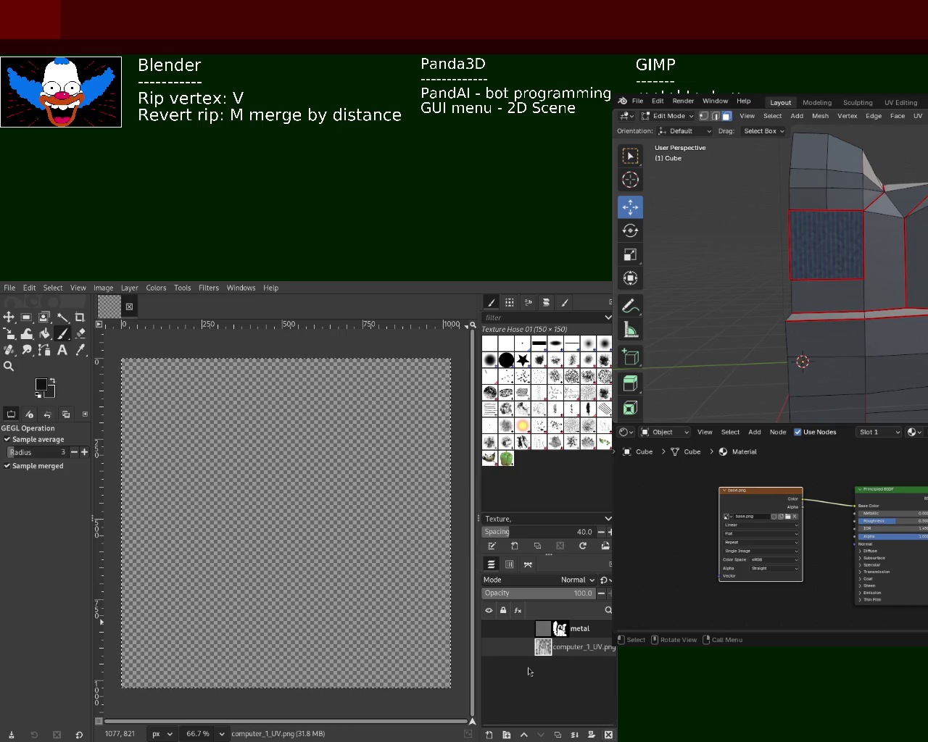
- Make the metal and computer_1_UV.png layers visible again and save the image
{"action": "left_click", "coordinate": [489, 628]}
{"action": "left_click", "coordinate": [489, 647]}
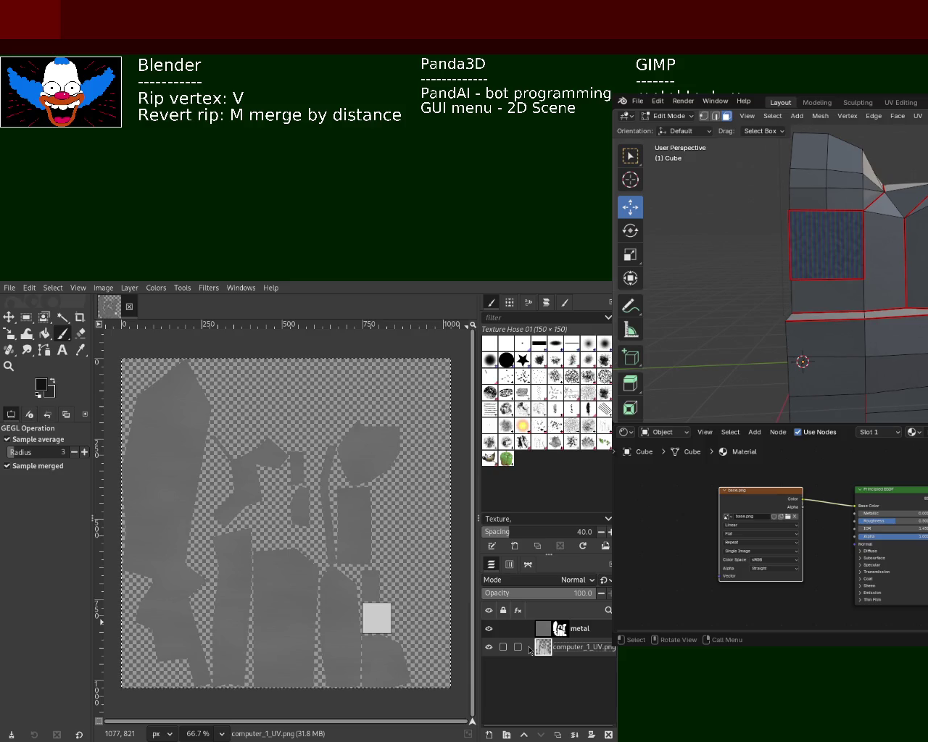
{"action": "key", "text": "ctrl+s"}
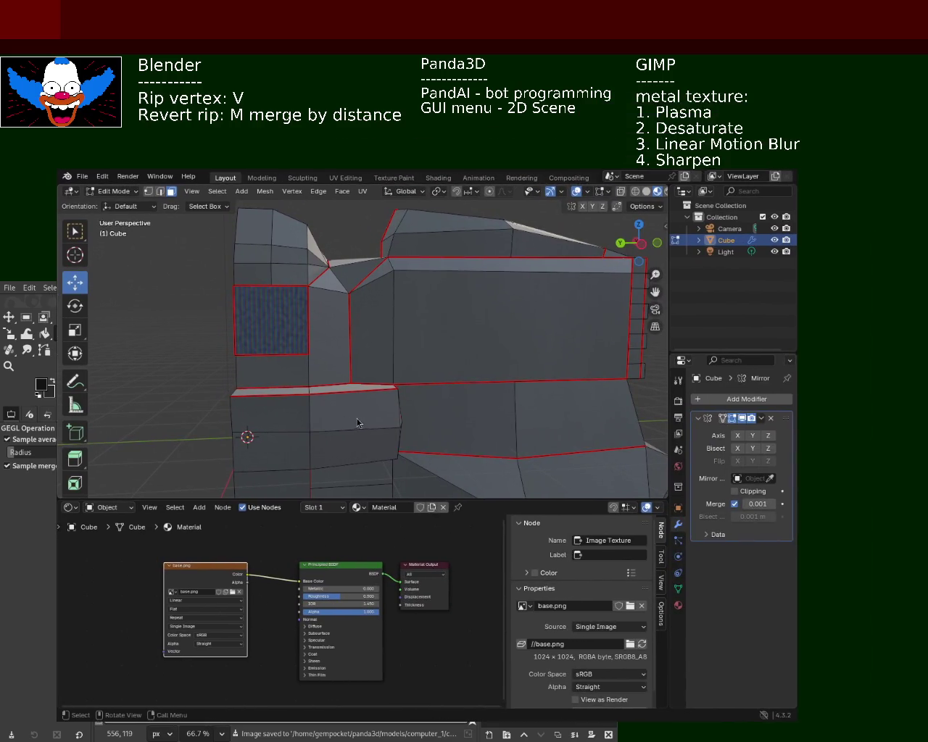
- Hide viewport overlays and inspect the model from close-up, top and side angles before returning to GIMP
{"action": "mouse_move", "coordinate": [391, 352]}
{"action": "middle_mouse_down"}
{"action": "mouse_move", "coordinate": [428, 327]}
{"action": "mouse_move", "coordinate": [415, 320]}
{"action": "mouse_move", "coordinate": [400, 387]}
{"action": "mouse_move", "coordinate": [452, 280]}
{"action": "mouse_move", "coordinate": [417, 328]}
{"action": "middle_mouse_up"}
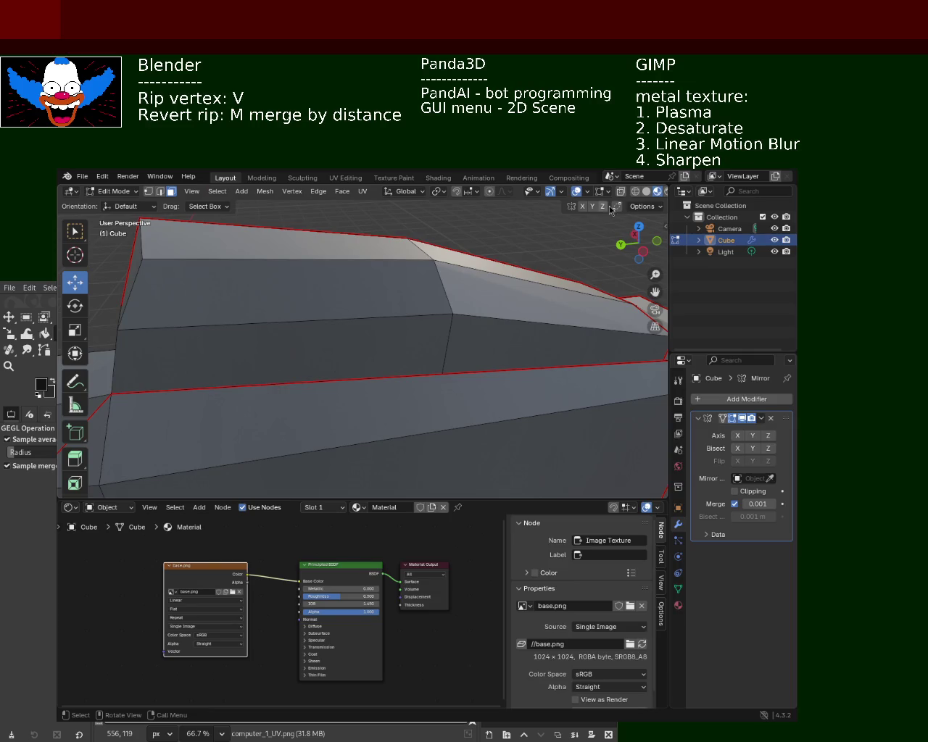
{"action": "left_click", "coordinate": [576, 192]}
{"action": "mouse_move", "coordinate": [435, 326]}
{"action": "middle_mouse_down"}
{"action": "mouse_move", "coordinate": [435, 294]}
{"action": "mouse_move", "coordinate": [469, 244]}
{"action": "mouse_move", "coordinate": [424, 286]}
{"action": "mouse_move", "coordinate": [341, 271]}
{"action": "mouse_move", "coordinate": [341, 289]}
{"action": "mouse_move", "coordinate": [326, 288]}
{"action": "mouse_move", "coordinate": [354, 276]}
{"action": "mouse_move", "coordinate": [487, 270]}
{"action": "mouse_move", "coordinate": [478, 258]}
{"action": "mouse_move", "coordinate": [500, 275]}
{"action": "mouse_move", "coordinate": [404, 338]}
{"action": "mouse_move", "coordinate": [408, 316]}
{"action": "mouse_move", "coordinate": [432, 307]}
{"action": "mouse_move", "coordinate": [437, 267]}
{"action": "mouse_move", "coordinate": [437, 279]}
{"action": "mouse_move", "coordinate": [362, 323]}
{"action": "mouse_move", "coordinate": [400, 274]}
{"action": "mouse_move", "coordinate": [445, 242]}
{"action": "mouse_move", "coordinate": [442, 293]}
{"action": "mouse_move", "coordinate": [393, 300]}
{"action": "mouse_move", "coordinate": [440, 315]}
{"action": "mouse_move", "coordinate": [291, 318]}
{"action": "mouse_move", "coordinate": [406, 323]}
{"action": "mouse_move", "coordinate": [443, 295]}
{"action": "mouse_move", "coordinate": [408, 307]}
{"action": "mouse_move", "coordinate": [444, 285]}
{"action": "mouse_move", "coordinate": [478, 288]}
{"action": "mouse_move", "coordinate": [459, 300]}
{"action": "middle_mouse_up"}
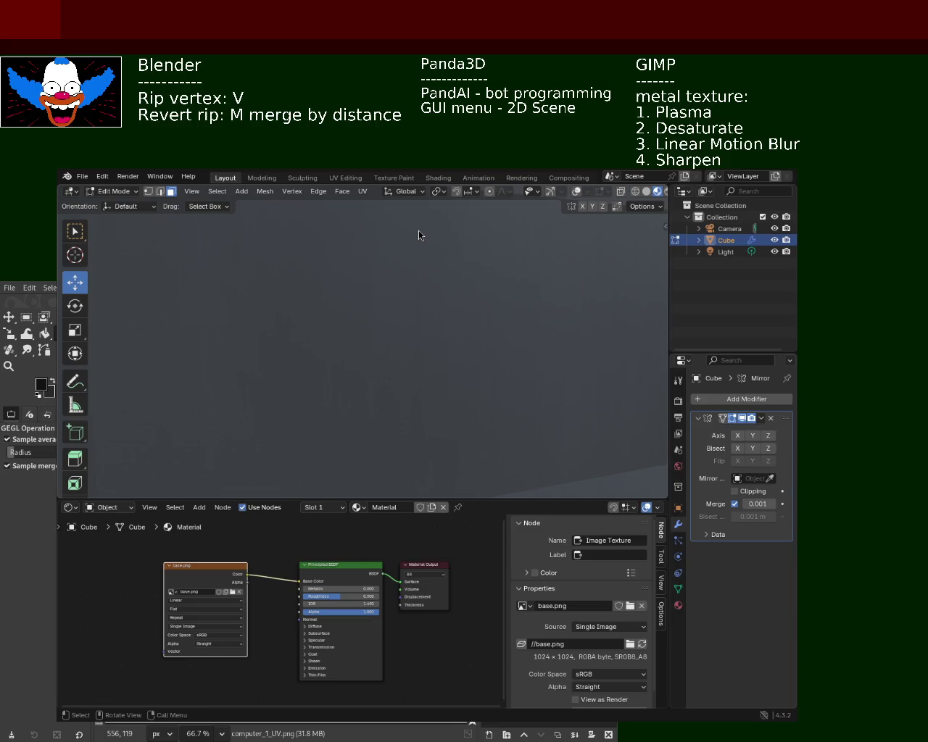
{"action": "mouse_move", "coordinate": [378, 321]}
{"action": "middle_mouse_down"}
{"action": "mouse_move", "coordinate": [383, 332]}
{"action": "mouse_move", "coordinate": [365, 326]}
{"action": "mouse_move", "coordinate": [356, 342]}
{"action": "mouse_move", "coordinate": [309, 332]}
{"action": "mouse_move", "coordinate": [352, 336]}
{"action": "mouse_move", "coordinate": [364, 321]}
{"action": "mouse_move", "coordinate": [410, 369]}
{"action": "mouse_move", "coordinate": [327, 356]}
{"action": "mouse_move", "coordinate": [367, 350]}
{"action": "mouse_move", "coordinate": [387, 327]}
{"action": "middle_mouse_up"}
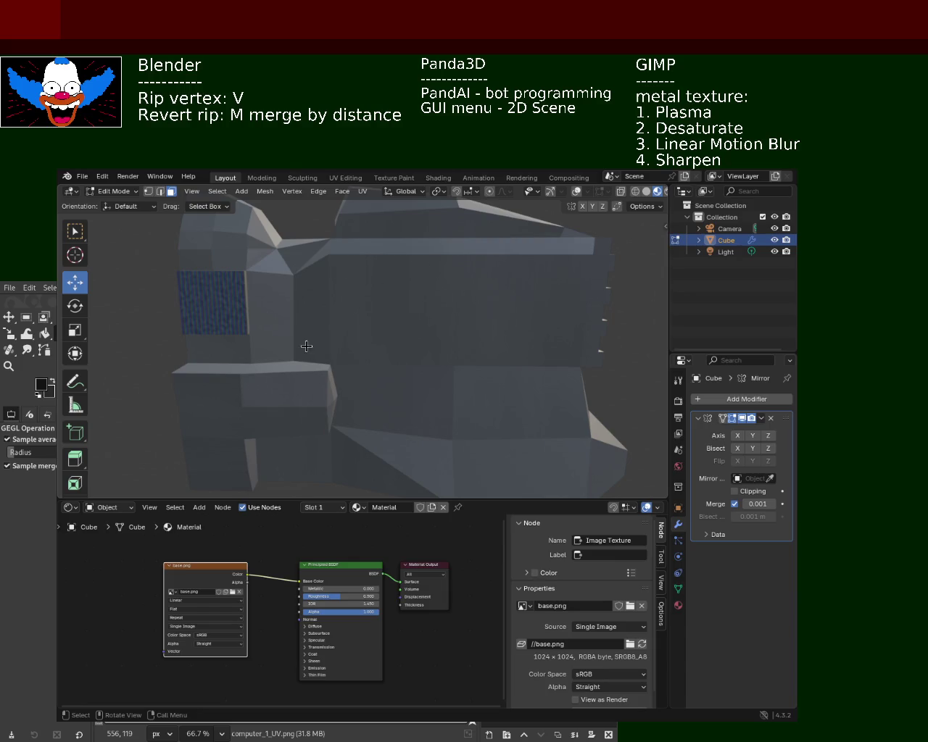
{"action": "mouse_move", "coordinate": [372, 352]}
{"action": "middle_mouse_down"}
{"action": "mouse_move", "coordinate": [505, 359]}
{"action": "mouse_move", "coordinate": [406, 356]}
{"action": "mouse_move", "coordinate": [406, 318]}
{"action": "mouse_move", "coordinate": [429, 285]}
{"action": "mouse_move", "coordinate": [394, 369]}
{"action": "middle_mouse_up"}
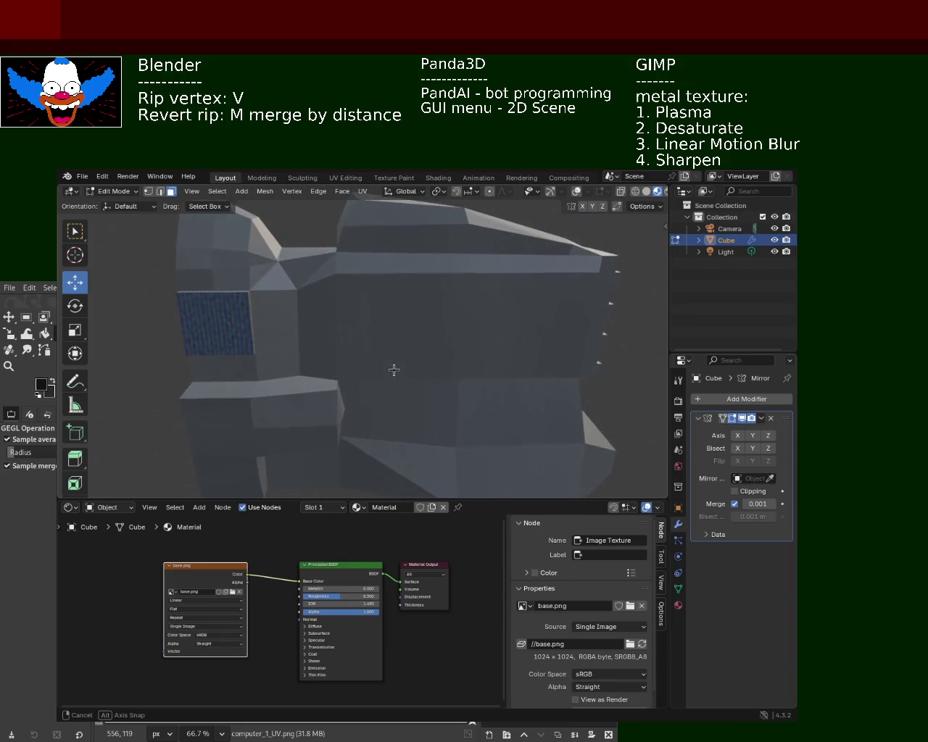
{"action": "middle_click_drag", "start_coordinate": [333, 336], "coordinate": [348, 348]}
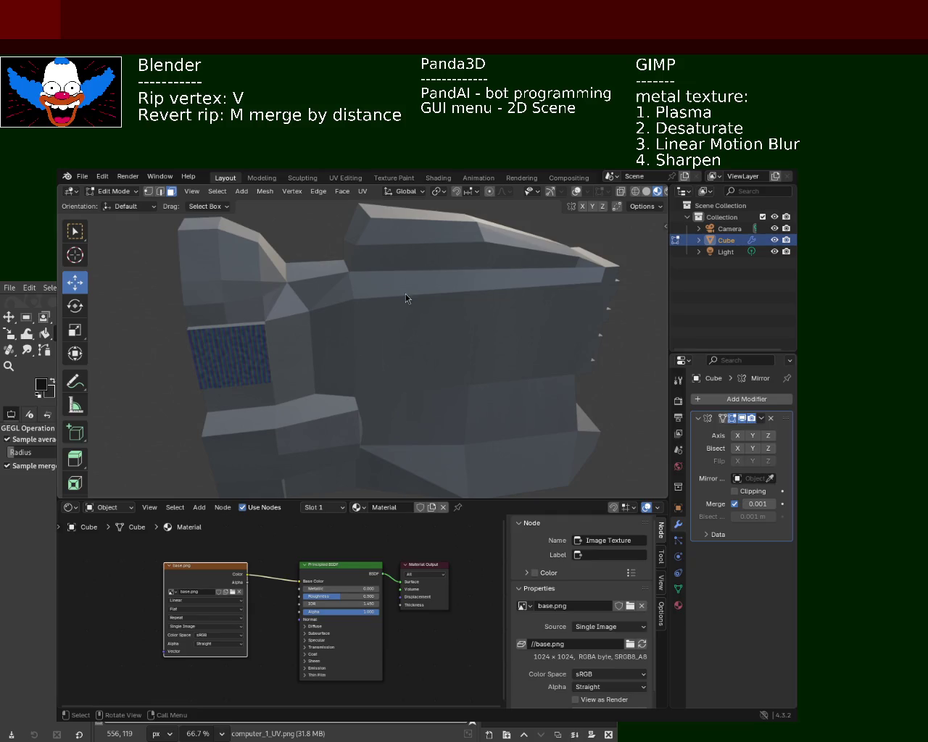
{"action": "key", "text": "alt+Tab"}
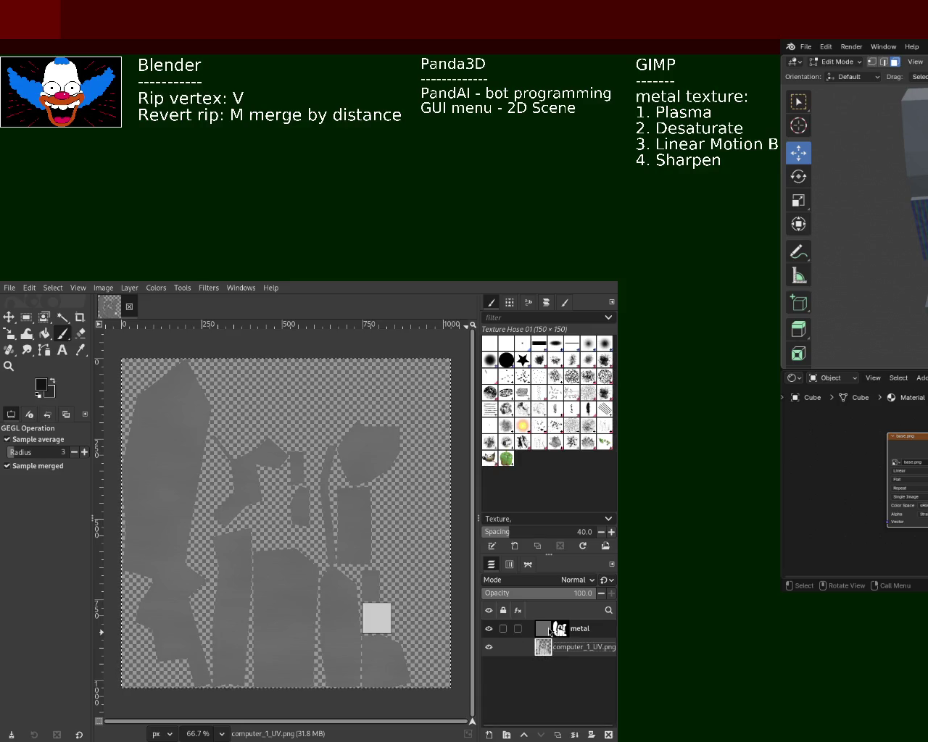
- Make computer_1_UV.png active with the metal layer hidden, ready for Fuzzy Select
{"action": "left_click", "coordinate": [545, 629]}
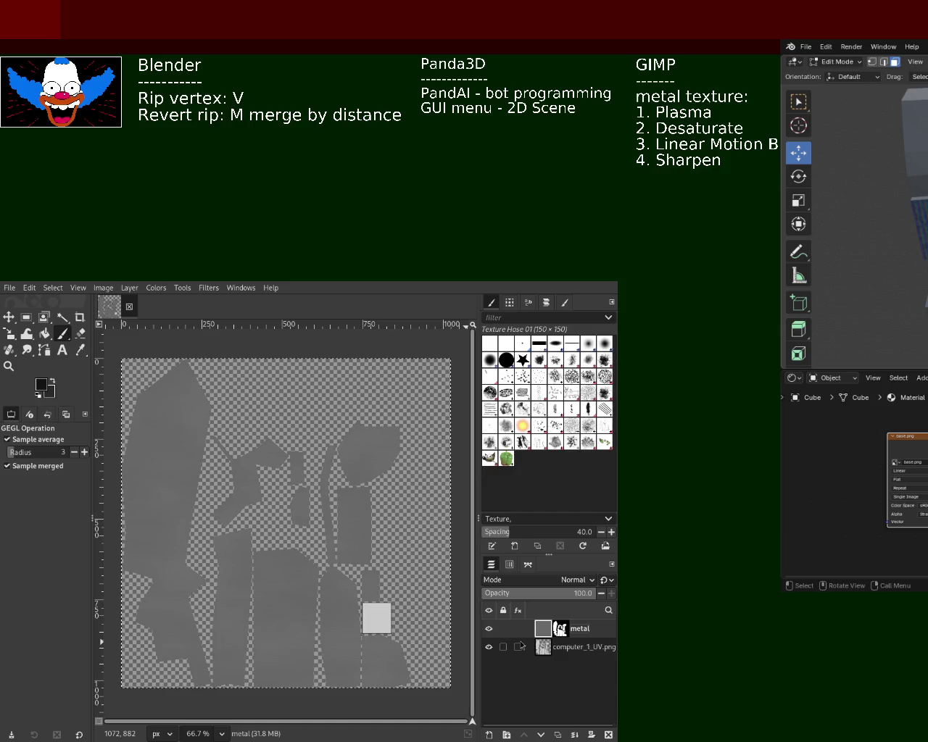
{"action": "mouse_move", "coordinate": [551, 647]}
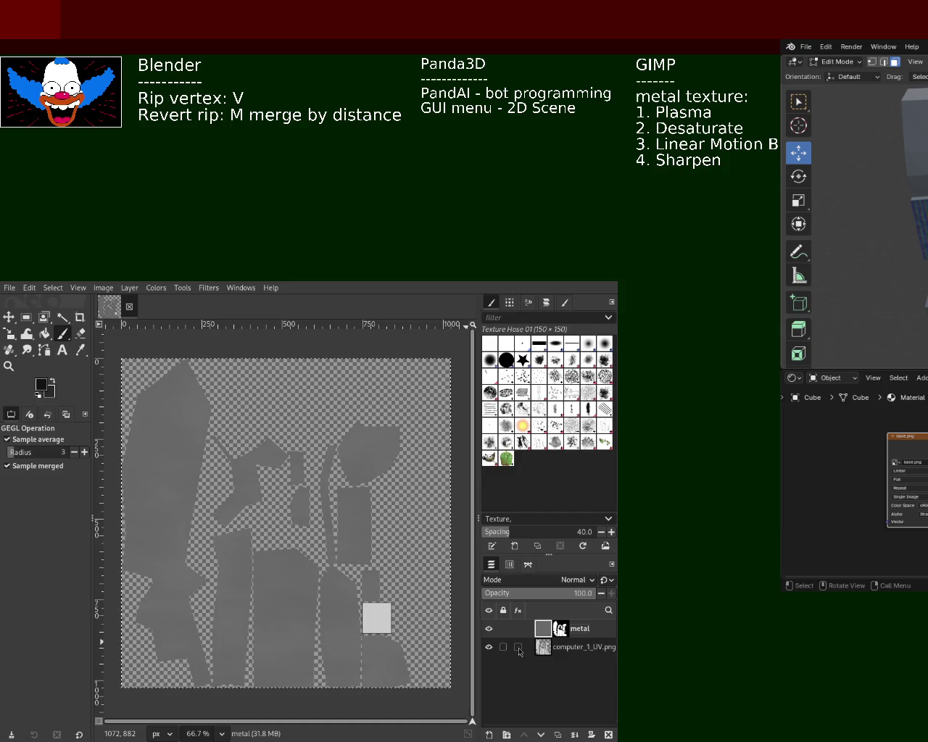
{"action": "left_click", "coordinate": [549, 650]}
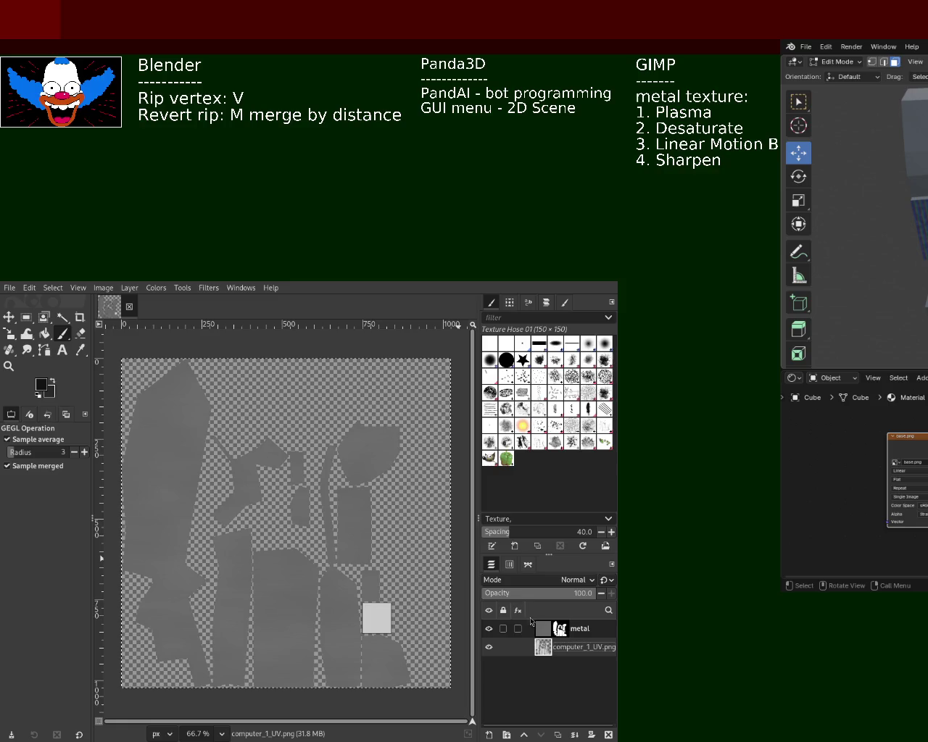
{"action": "left_click", "coordinate": [488, 628]}
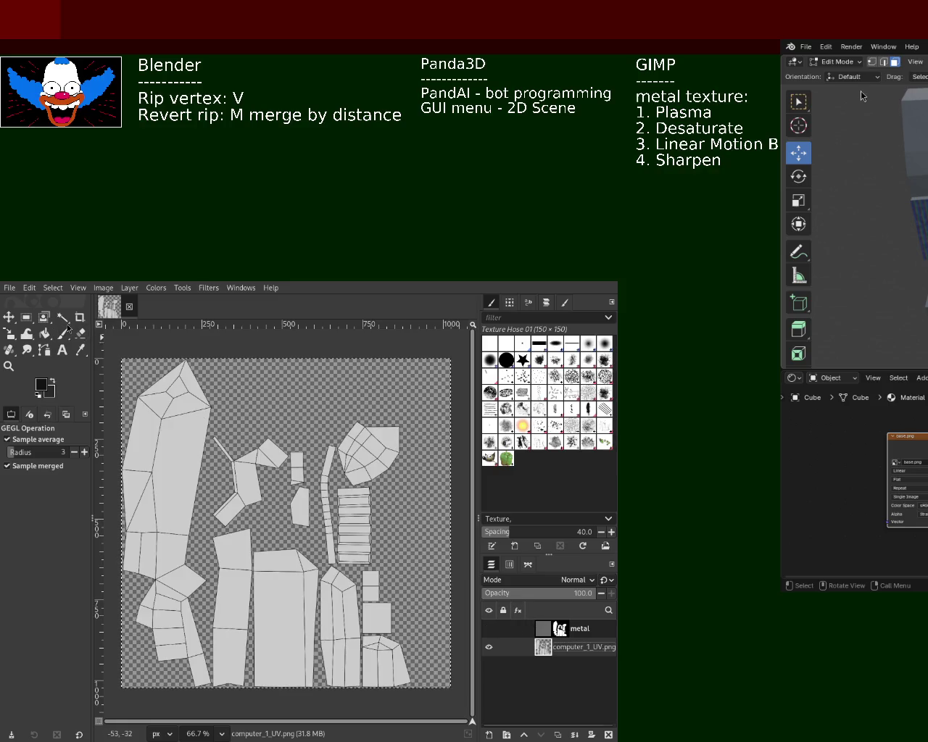
{"action": "key", "text": "u"}
{"action": "left_click", "coordinate": [382, 615]}
- Fuzzy-select all fourteen UV islands, adding each strip, pentagon, rectangle and large piece to the selection
{"action": "left_click", "coordinate": [370, 586], "text": "shift"}
{"action": "left_click", "coordinate": [354, 529], "text": "shift"}
{"action": "left_click", "coordinate": [362, 474]}
{"action": "left_click", "coordinate": [330, 472]}
{"action": "left_click", "coordinate": [339, 623]}
{"action": "left_click", "coordinate": [384, 654]}
{"action": "left_click", "coordinate": [286, 616]}
{"action": "left_click", "coordinate": [234, 594]}
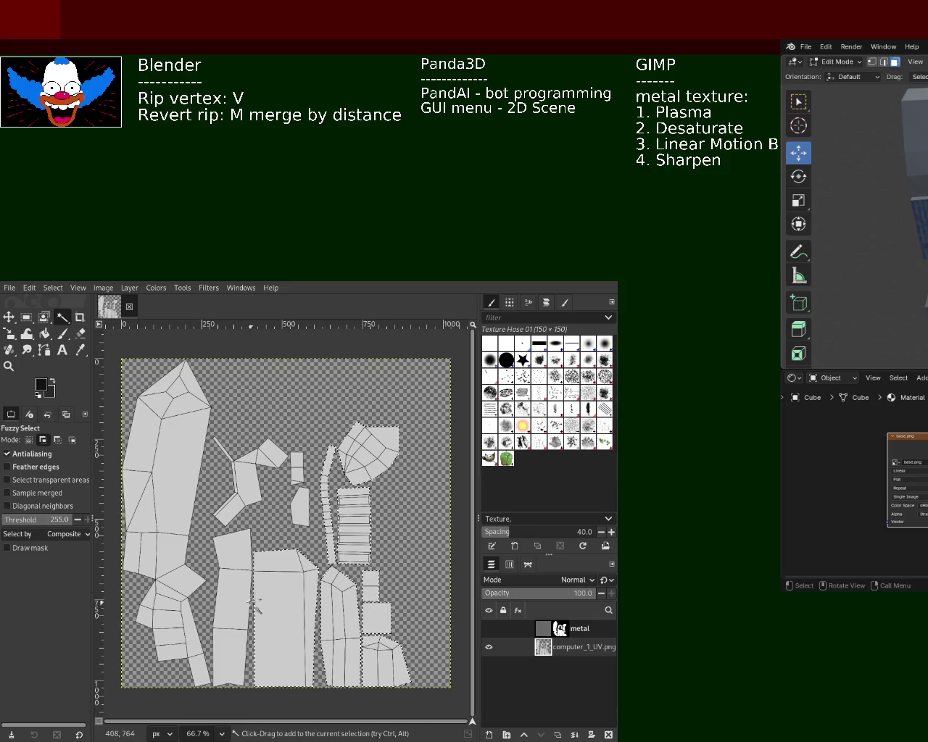
{"action": "left_click", "coordinate": [253, 489]}
{"action": "left_click", "coordinate": [297, 467]}
{"action": "left_click", "coordinate": [299, 505]}
{"action": "left_click", "coordinate": [228, 507]}
{"action": "left_click", "coordinate": [224, 453]}
{"action": "left_click", "coordinate": [179, 556], "text": "shift"}
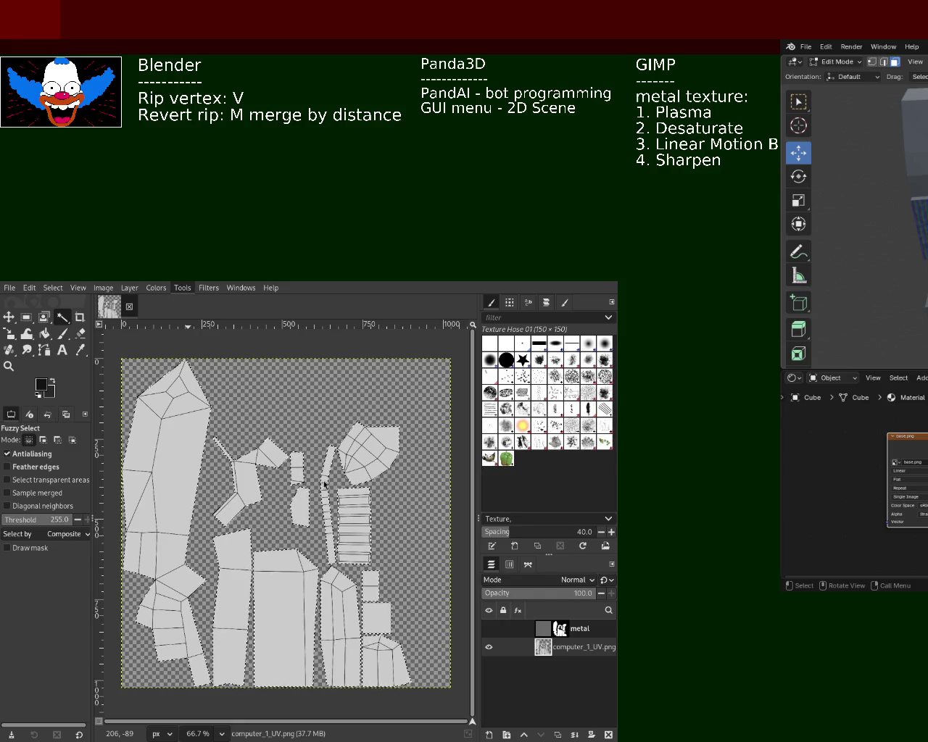
- Show the metal layer, hide computer_1_UV.png, and make metal the active layer
{"action": "left_click", "coordinate": [489, 628]}
{"action": "left_click", "coordinate": [489, 647]}
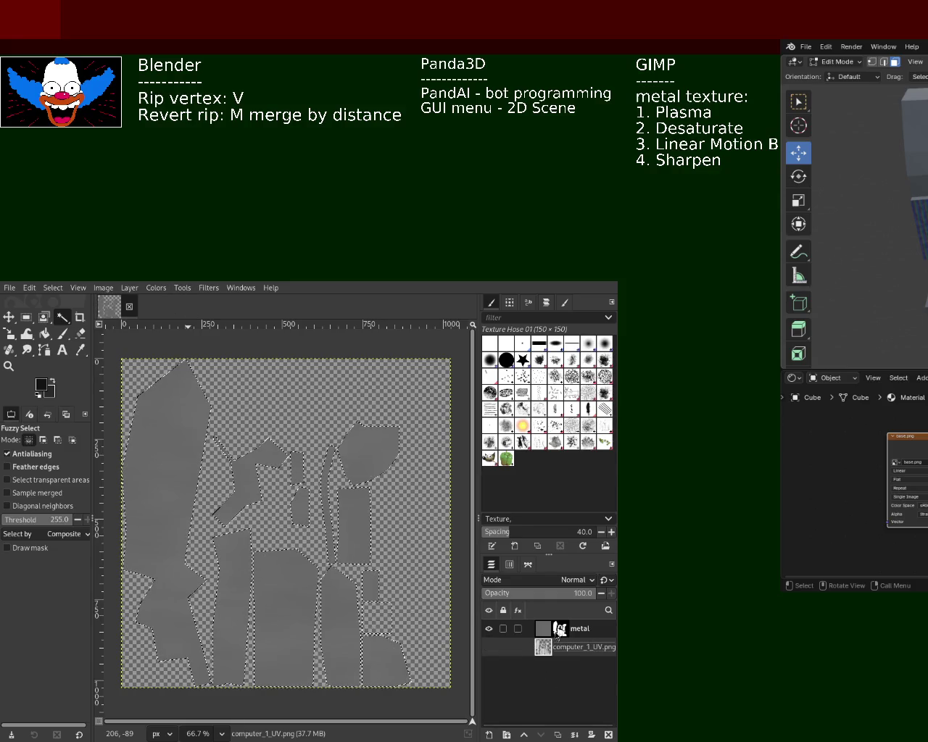
{"action": "left_click", "coordinate": [551, 630]}
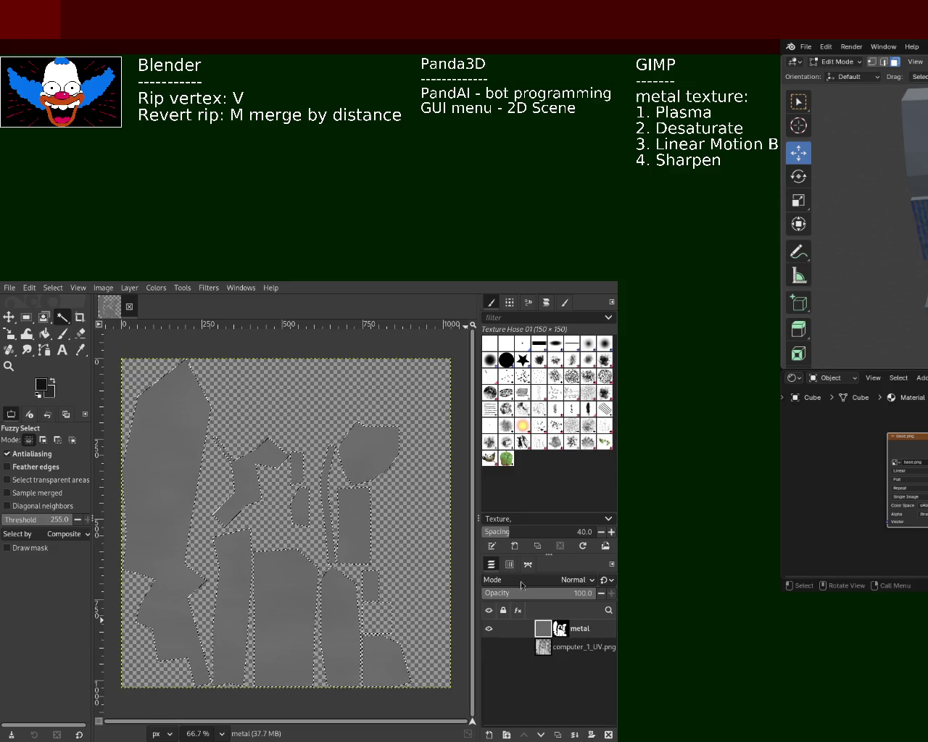
- Replace the metal layer's old mask with one from the selected UV islands and save the XCF
{"action": "key", "text": "ctrl+z"}
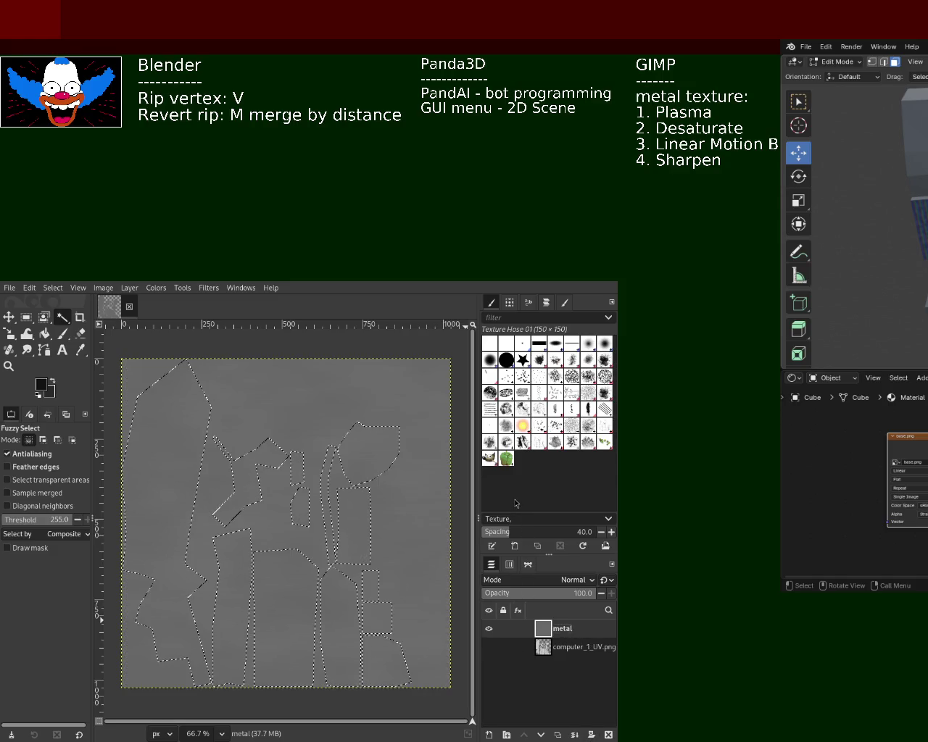
{"action": "left_click", "coordinate": [592, 735], "text": "shift"}
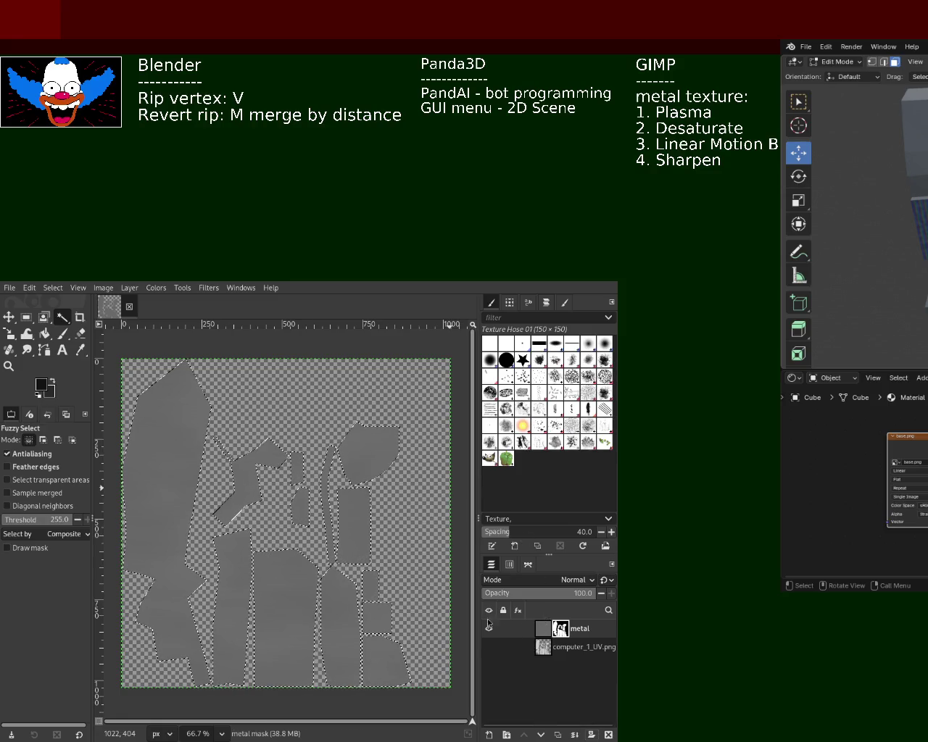
{"action": "key", "text": "ctrl+s"}
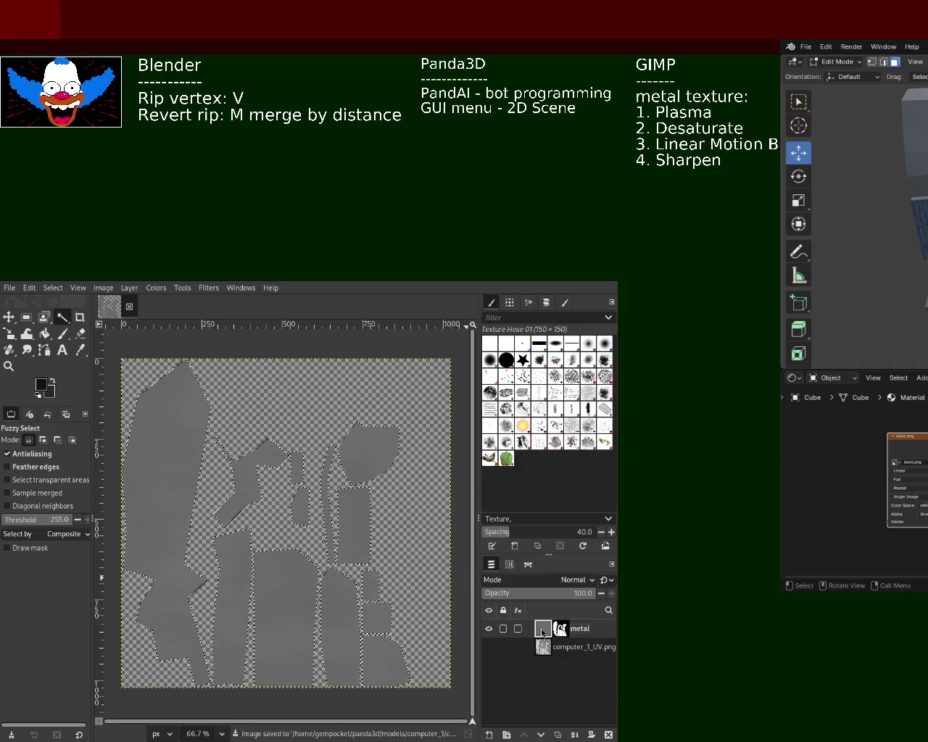
{"action": "key", "text": "ctrl+shift+d"}
{"action": "key", "text": "ctrl+shift+d"}
{"action": "key", "text": "ctrl+shift+d"}
{"action": "key", "text": "ctrl+shift+d"}
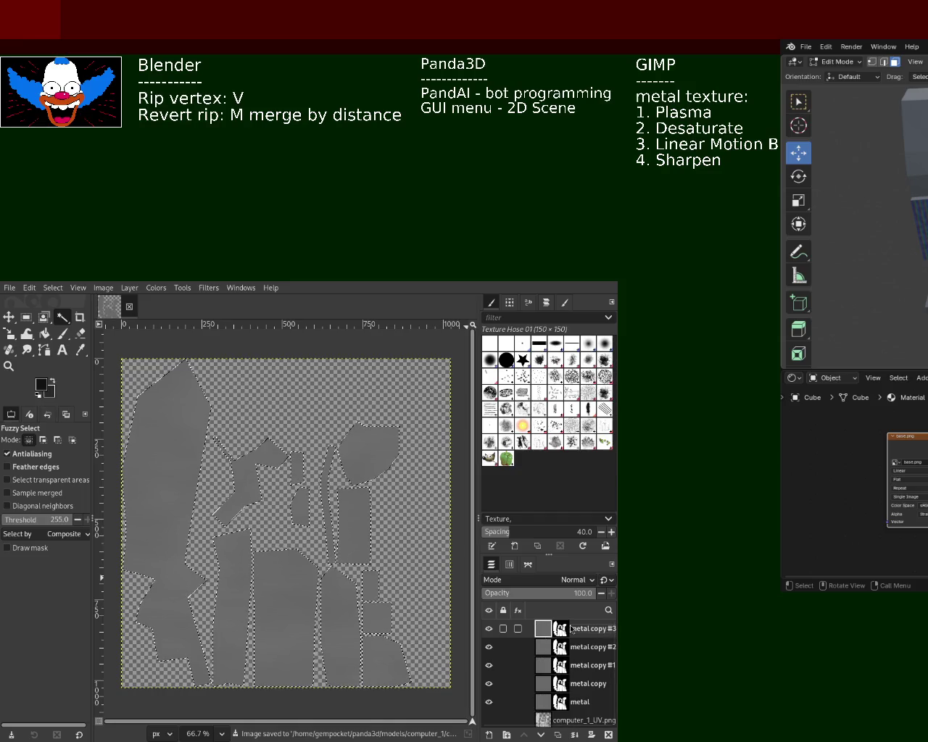
- Rename the top three metal copies to metallic, roughness and AO
{"action": "double_click", "coordinate": [594, 627]}
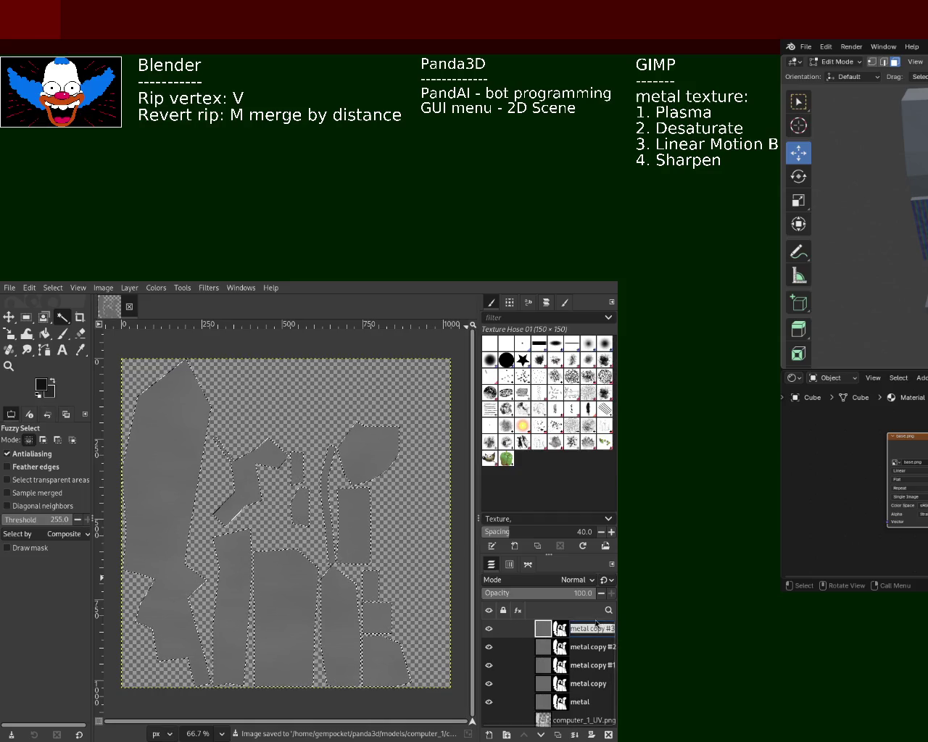
{"action": "type", "text": "metallic"}
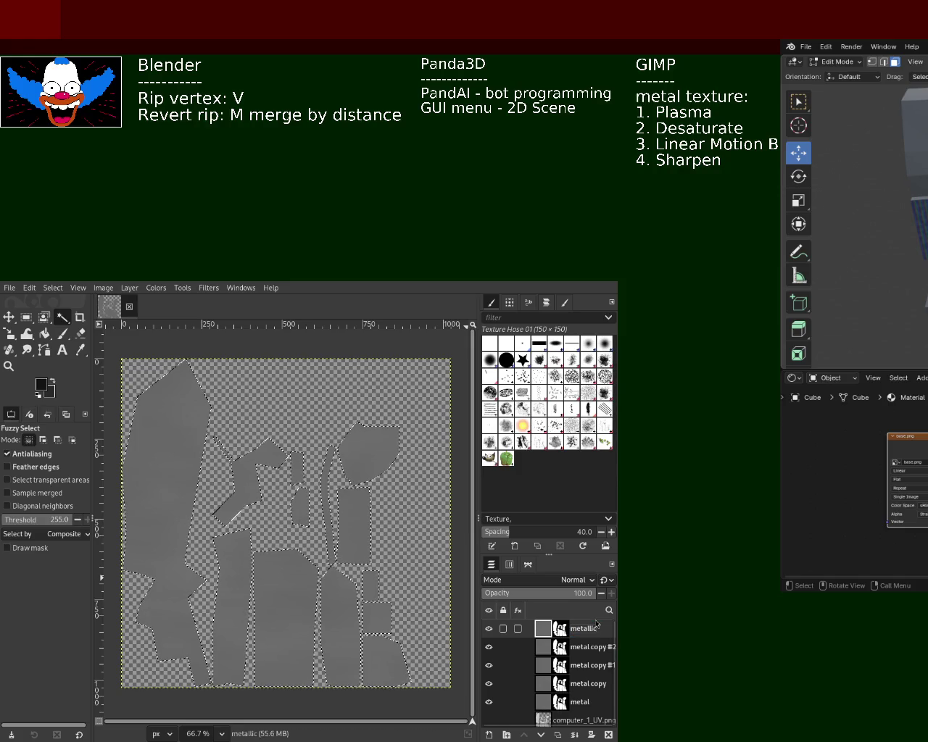
{"action": "double_click", "coordinate": [589, 647]}
{"action": "type", "text": "ro"}
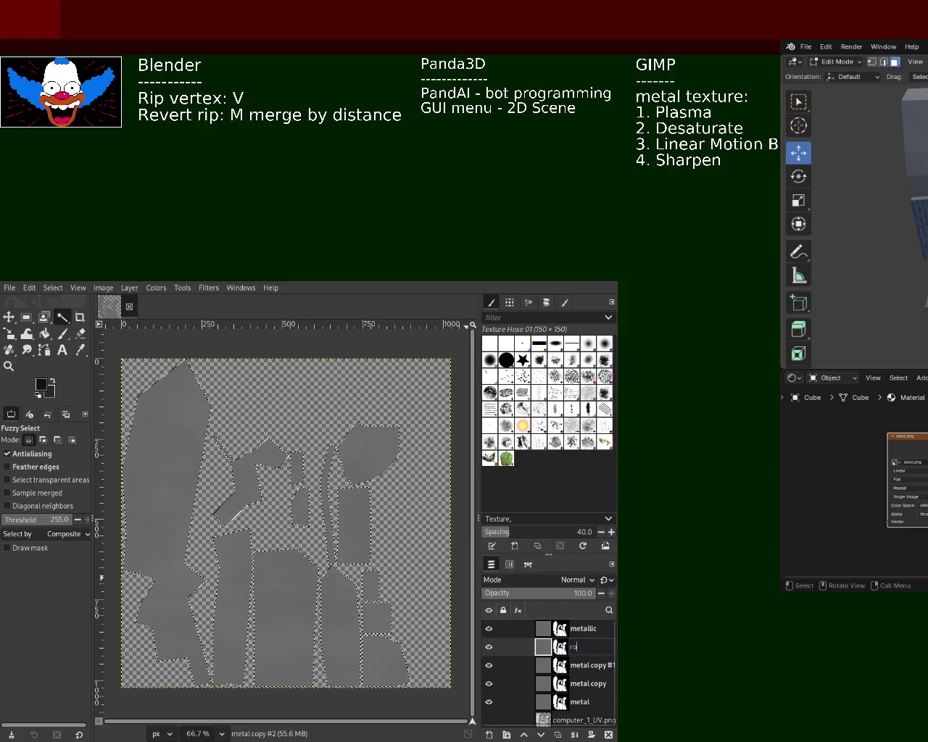
{"action": "type", "text": "ughness"}
{"action": "key", "text": "Return"}
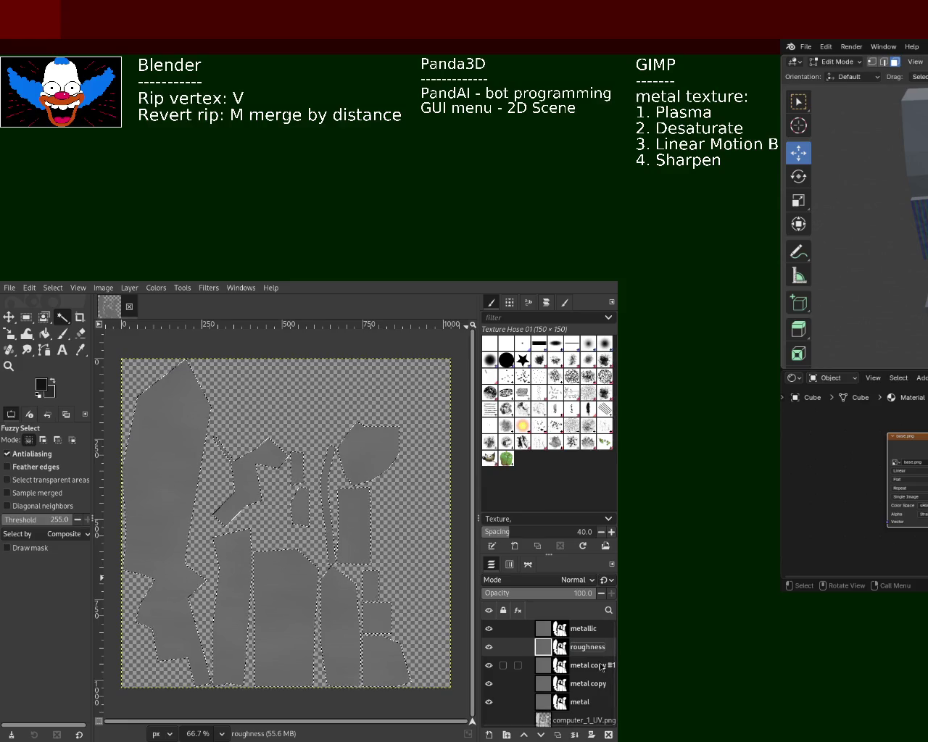
{"action": "double_click", "coordinate": [598, 661]}
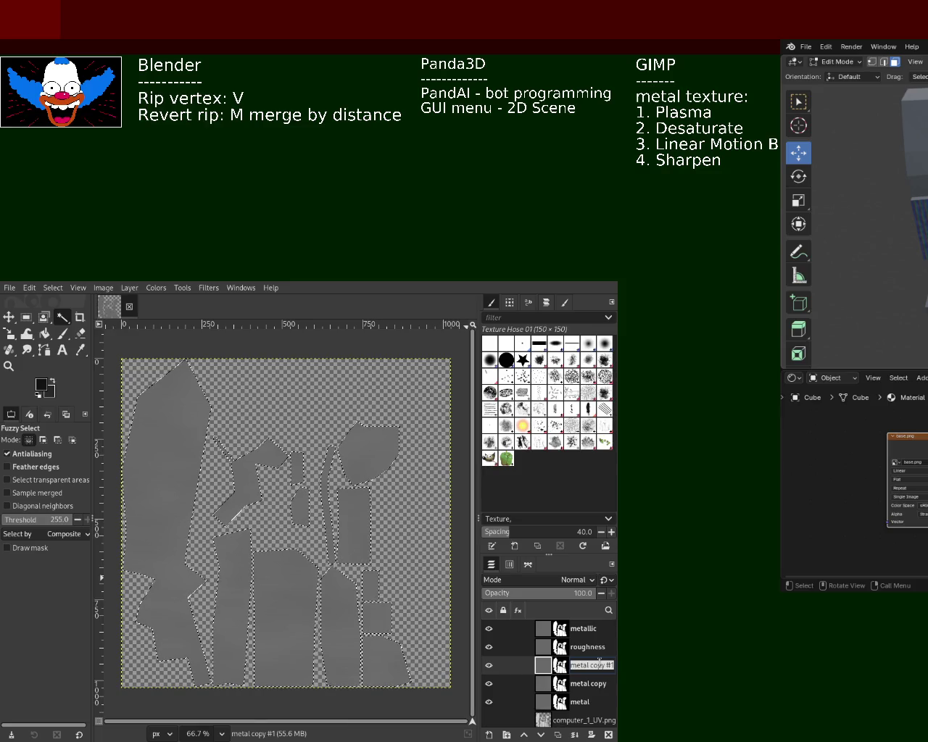
{"action": "type", "text": "AO"}
{"action": "key", "text": "Return"}
- Rename the remaining metal copy to specular and the original metal layer to normal
{"action": "double_click", "coordinate": [585, 682]}
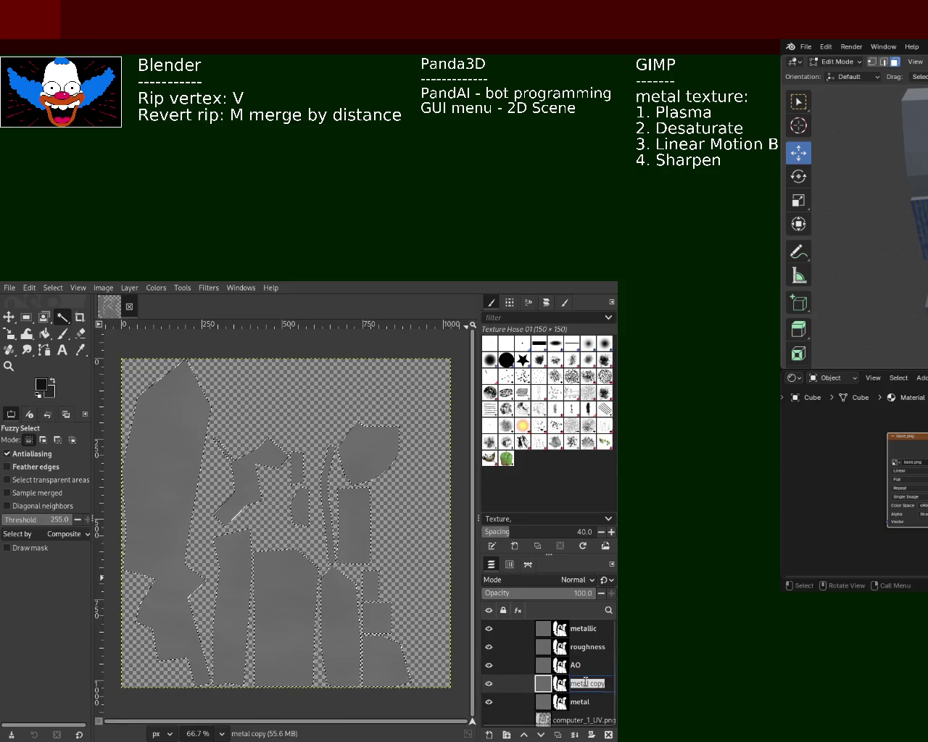
{"action": "double_click", "coordinate": [580, 683]}
{"action": "triple_click", "coordinate": [566, 685]}
{"action": "key", "text": "BackSpace"}
{"action": "type", "text": "specular"}
{"action": "key", "text": "Return"}
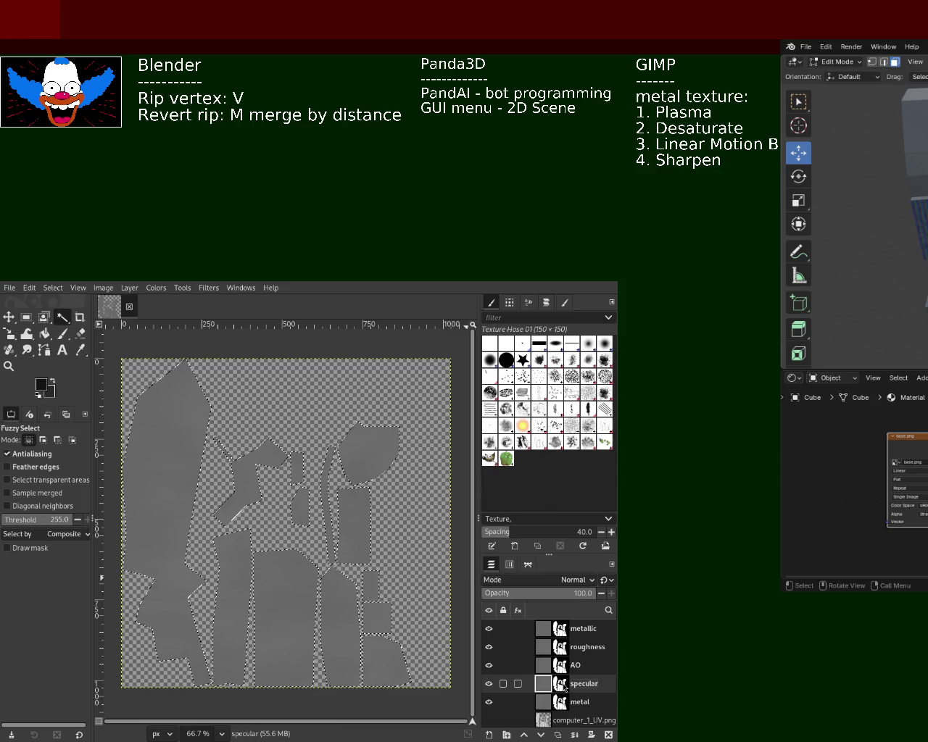
{"action": "double_click", "coordinate": [580, 701]}
{"action": "type", "text": "norma"}
{"action": "key", "text": "Return"}
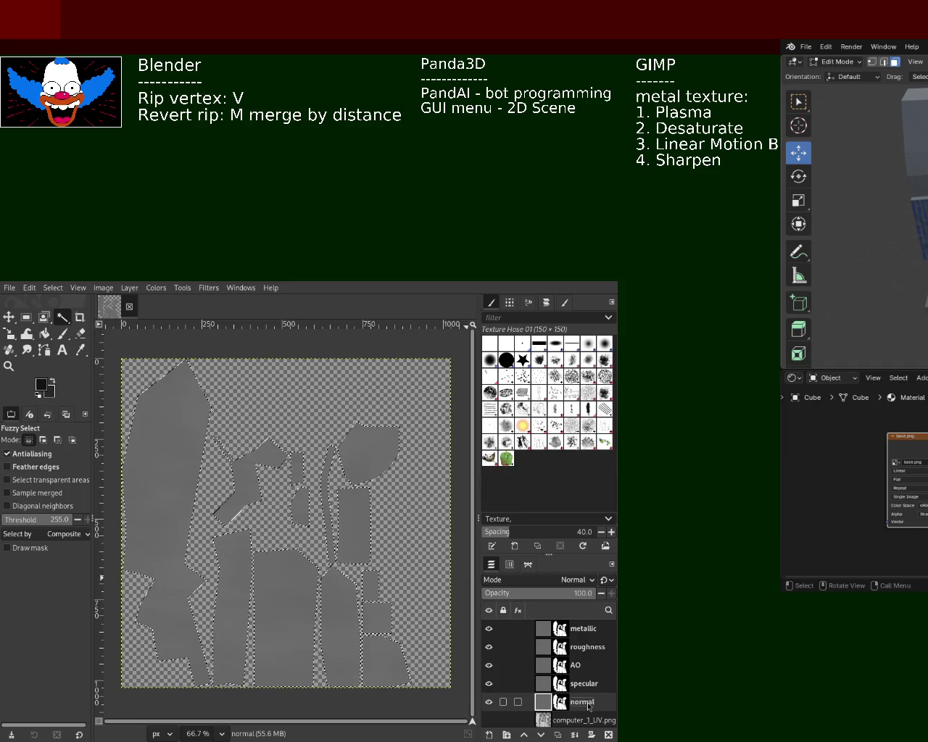
- Clear the canvas selection, then duplicate the normal layer and rename the copy to base
{"action": "left_click", "coordinate": [570, 630]}
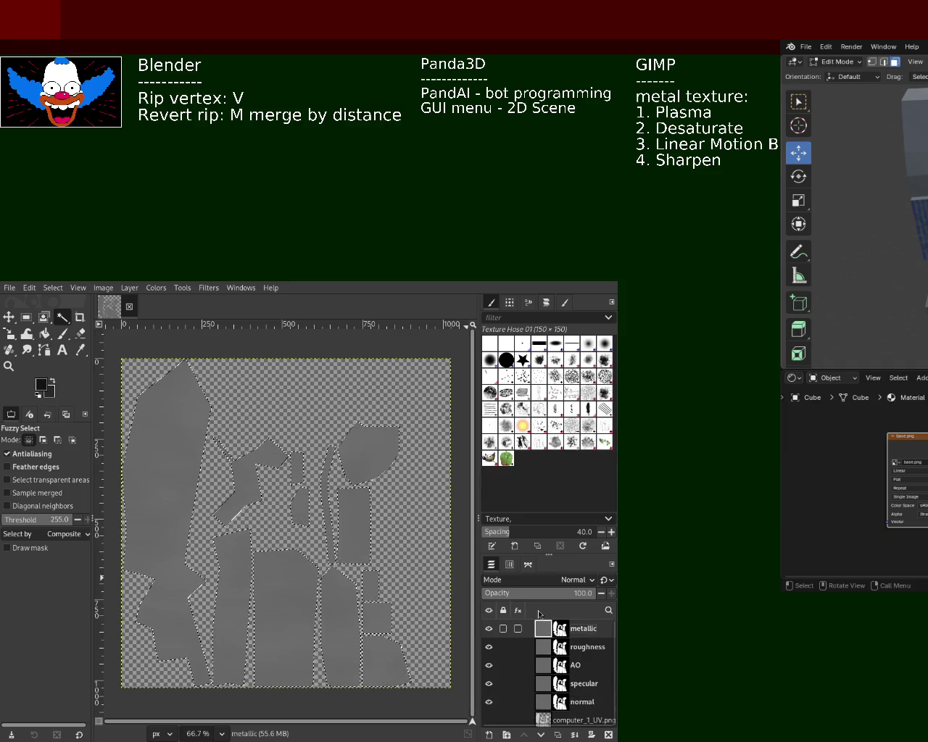
{"action": "key", "text": "ctrl+shift+a"}
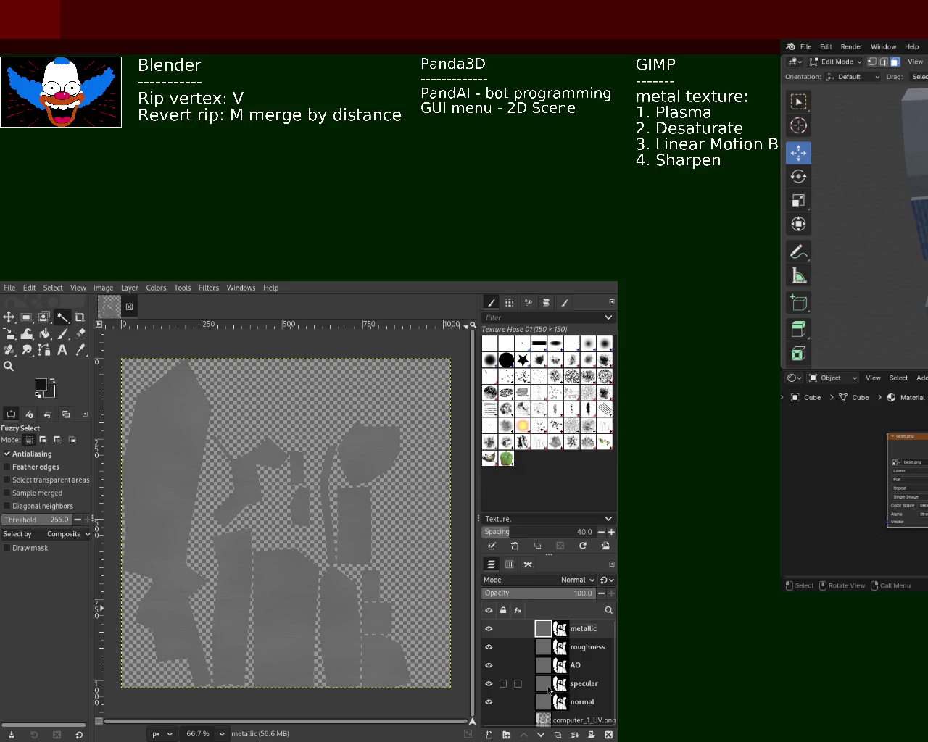
{"action": "mouse_move", "coordinate": [555, 666]}
{"action": "scroll", "coordinate": [616, 712], "scroll_direction": "down", "scroll_amount": 1}
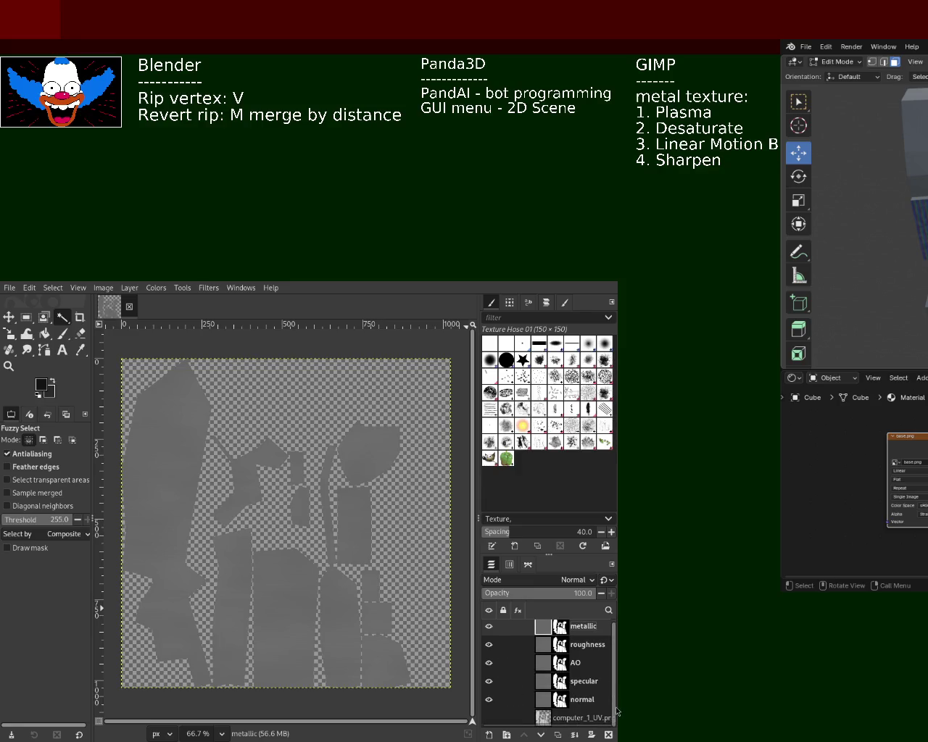
{"action": "left_click", "coordinate": [557, 706]}
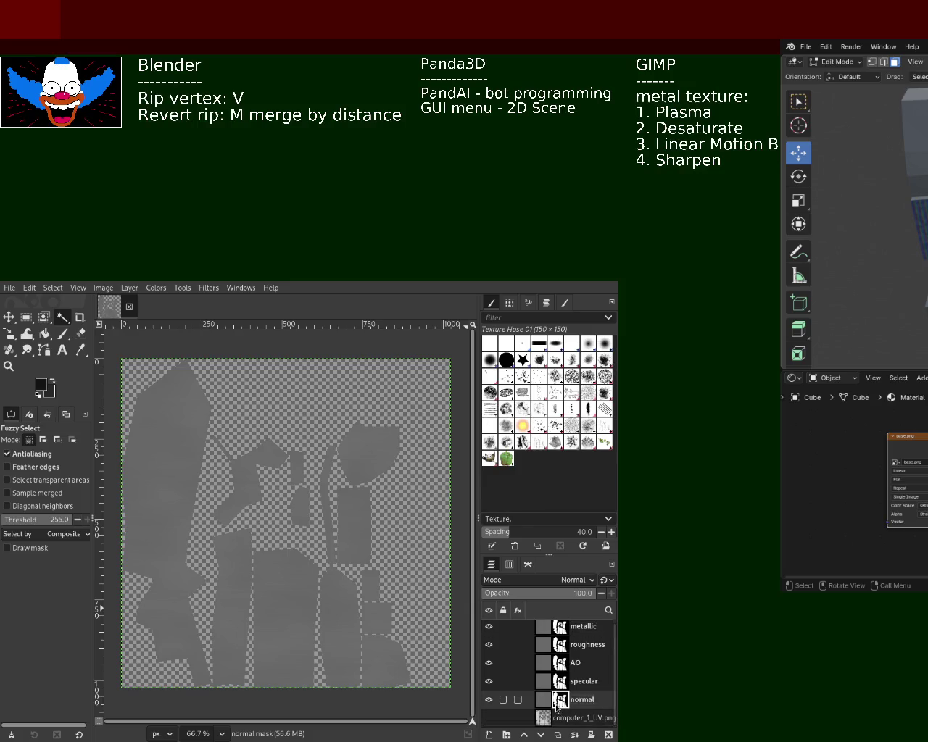
{"action": "key", "text": "shift+ctrl+d"}
{"action": "double_click", "coordinate": [585, 701]}
{"action": "type", "text": "base"}
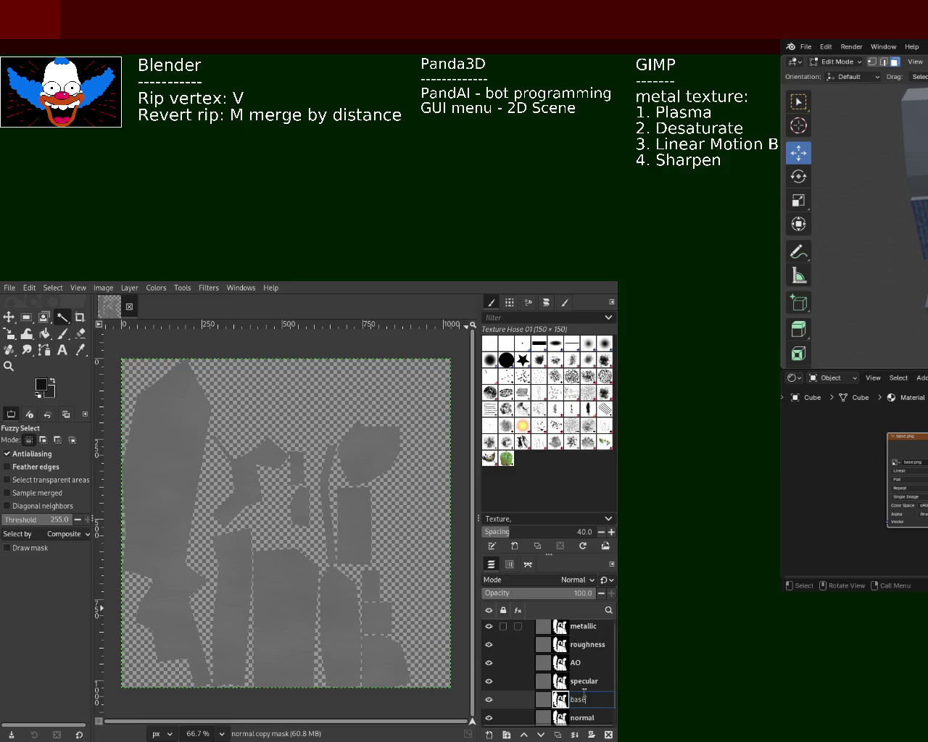
{"action": "key", "text": "Return"}
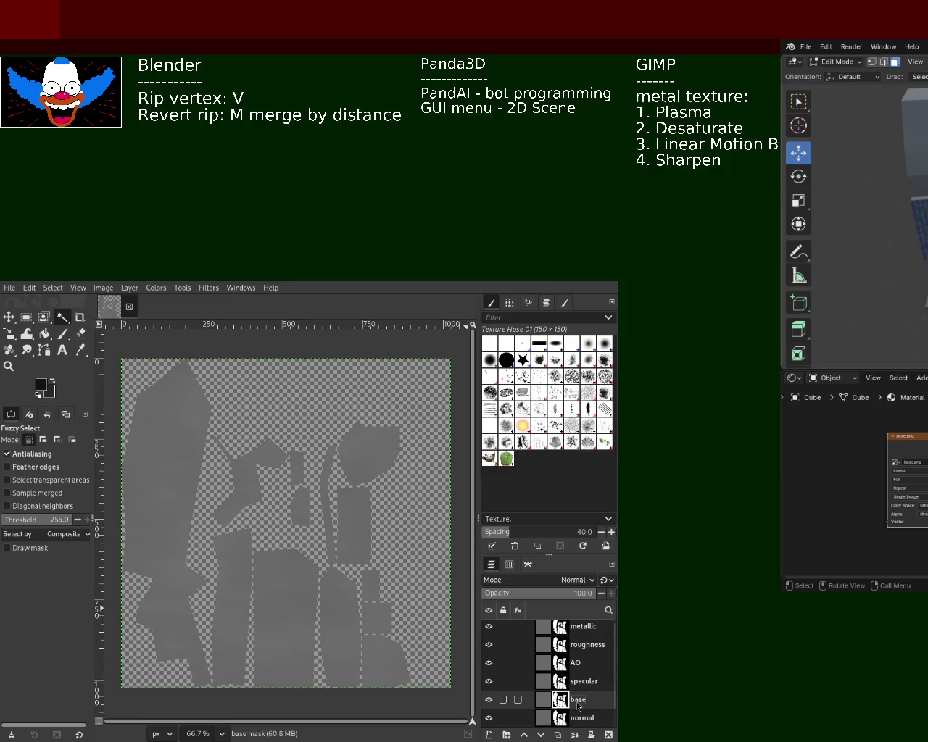
{"action": "key", "text": "shift+ctrl+d"}
- Delete the extra 'base copy' layer from the Layers panel
{"action": "scroll", "coordinate": [616, 689], "scroll_direction": "down", "scroll_amount": 1}
{"action": "scroll", "coordinate": [616, 689], "scroll_direction": "down", "scroll_amount": 1}
{"action": "left_click", "coordinate": [583, 701]}
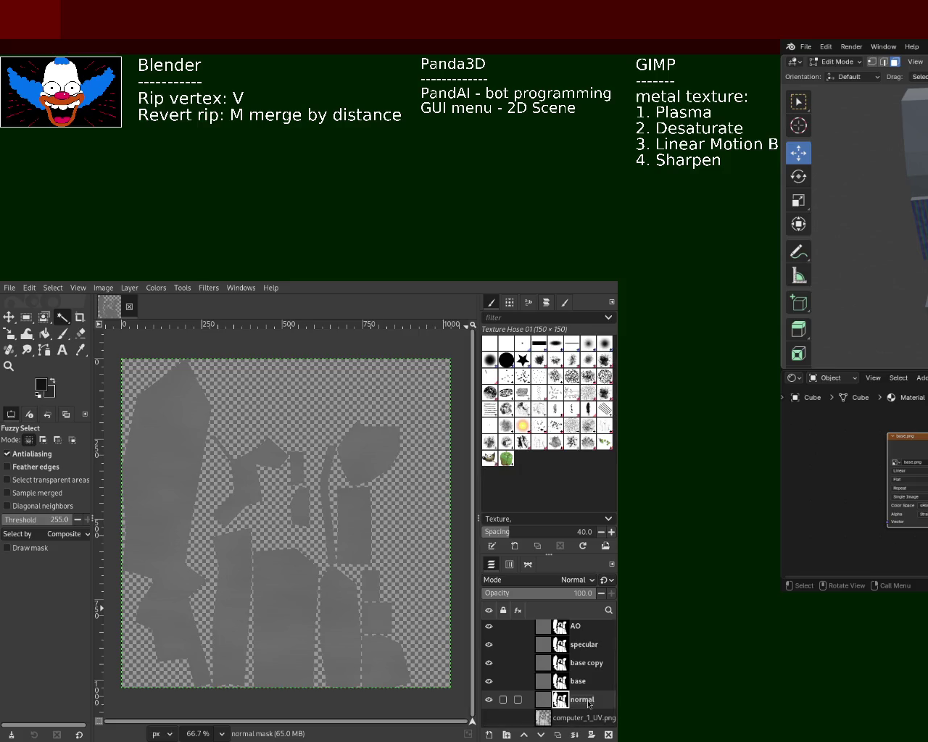
{"action": "left_click", "coordinate": [591, 665]}
{"action": "left_click", "coordinate": [608, 734]}
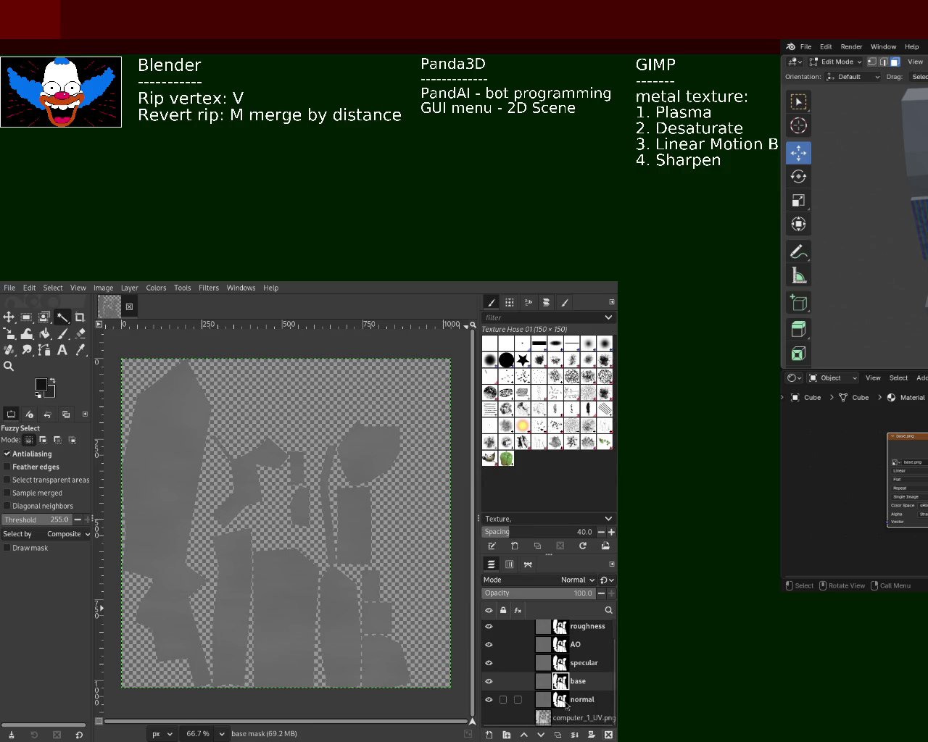
- Undo the normal layer's mask so its grey brushed texture fills the whole canvas
{"action": "left_click", "coordinate": [568, 706]}
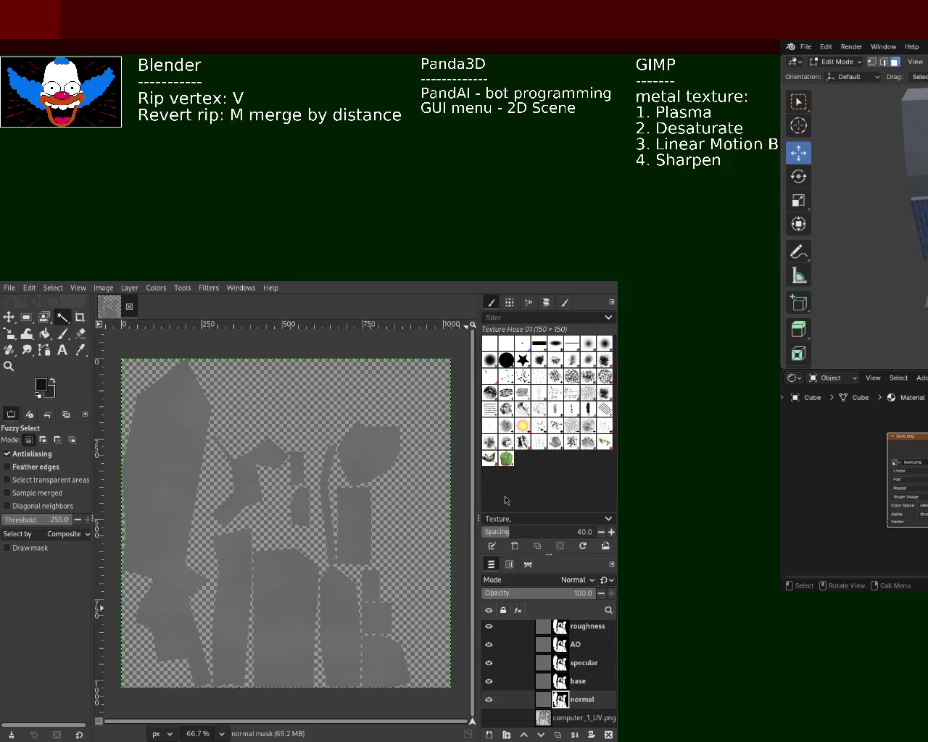
{"action": "scroll", "coordinate": [565, 694], "scroll_direction": "up", "scroll_amount": 1}
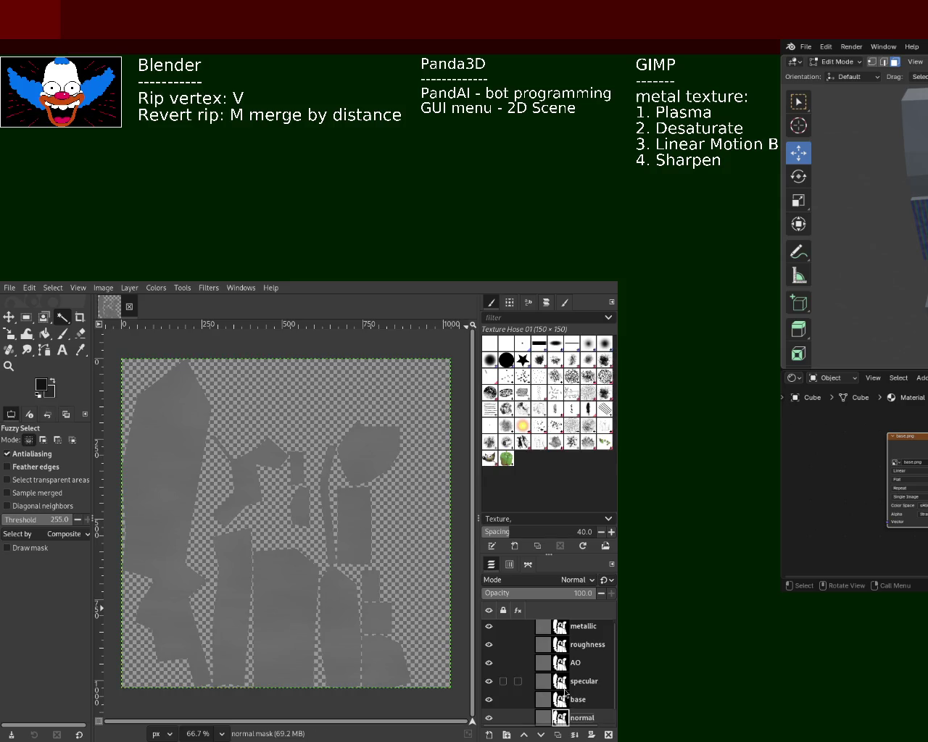
{"action": "scroll", "coordinate": [565, 700], "scroll_direction": "down", "scroll_amount": 1}
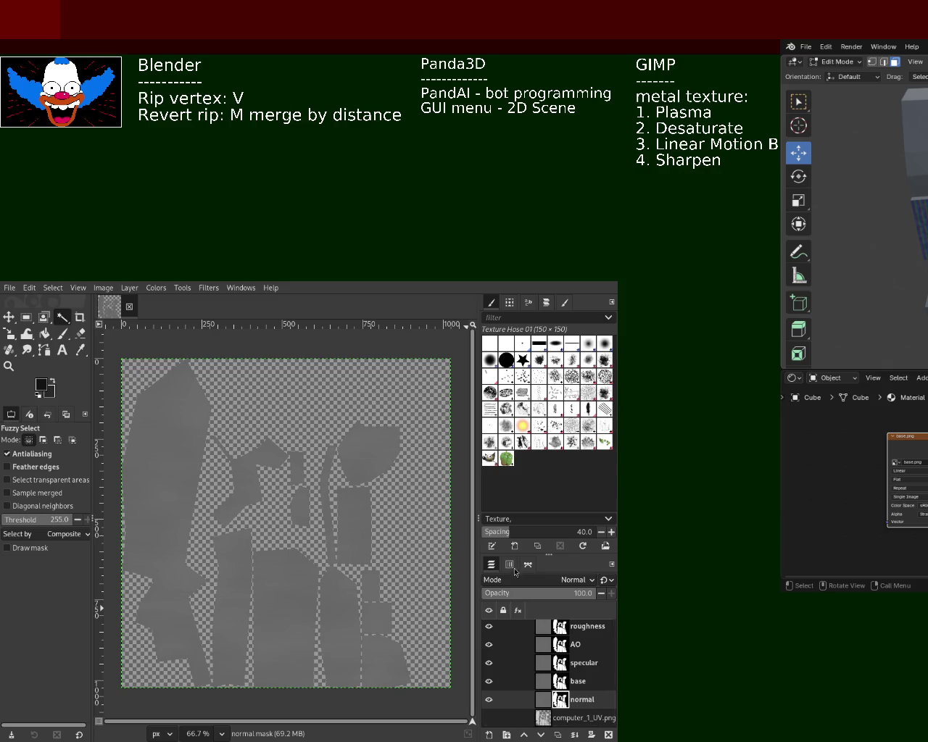
{"action": "key", "text": "ctrl+z"}
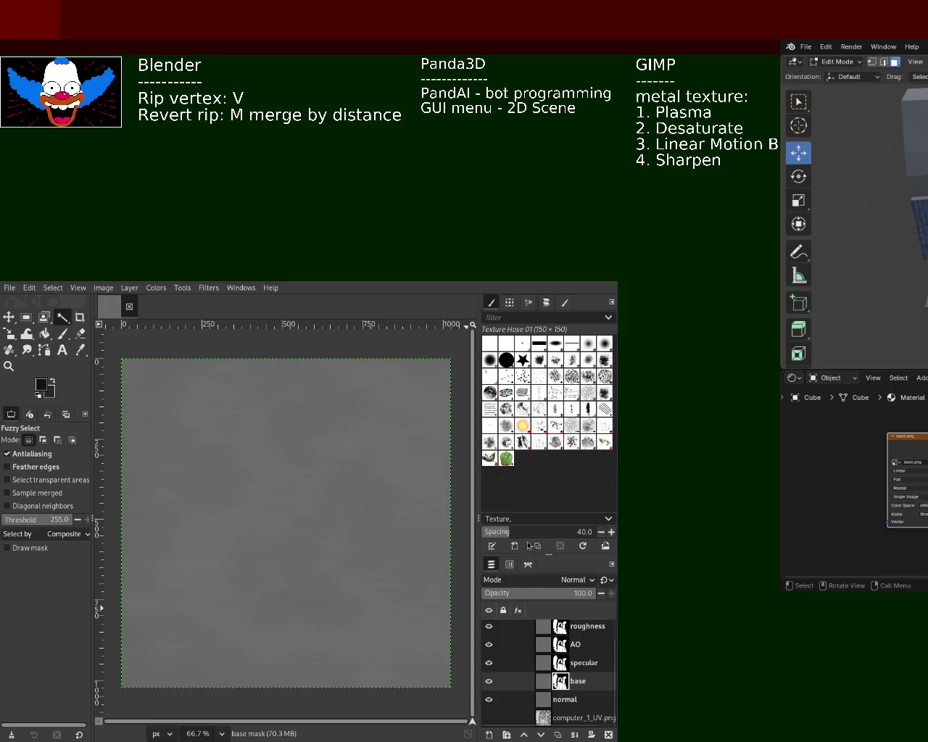
- Undo the masks on base, specular, AO and roughness, back to an unmasked metallic layer
{"action": "key", "text": "ctrl+z"}
{"action": "key", "text": "ctrl+z"}
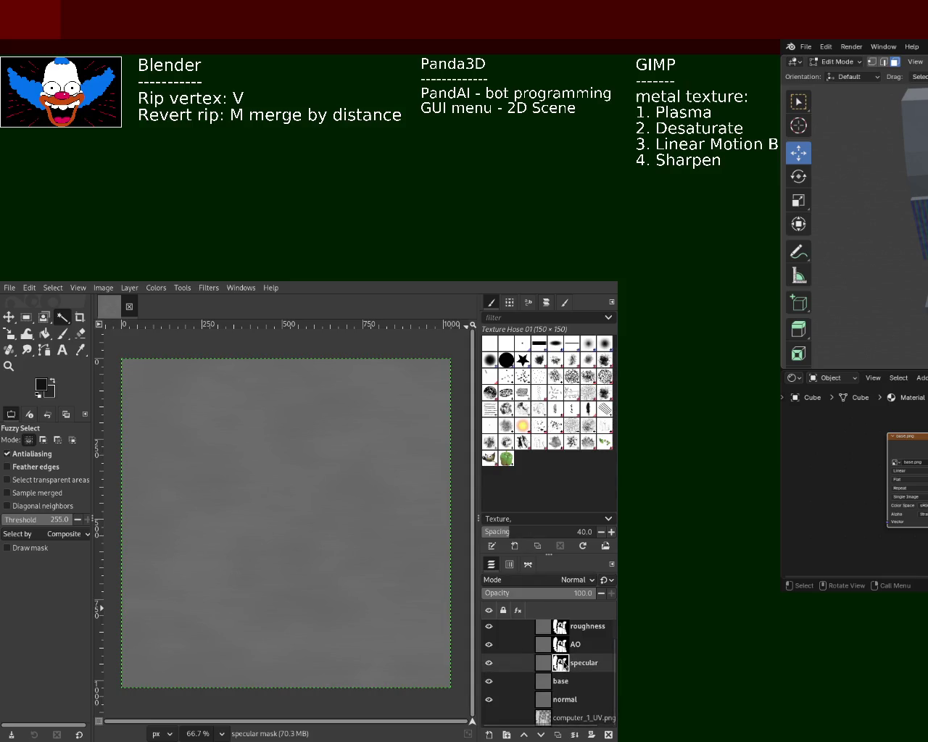
{"action": "key", "text": "ctrl+z"}
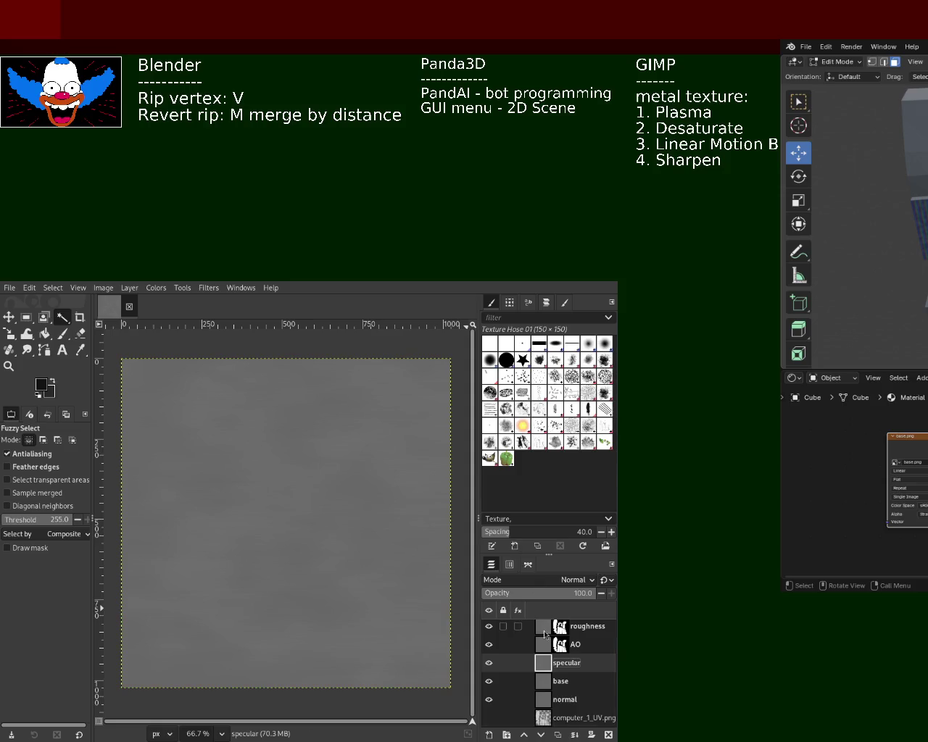
{"action": "key", "text": "ctrl+z"}
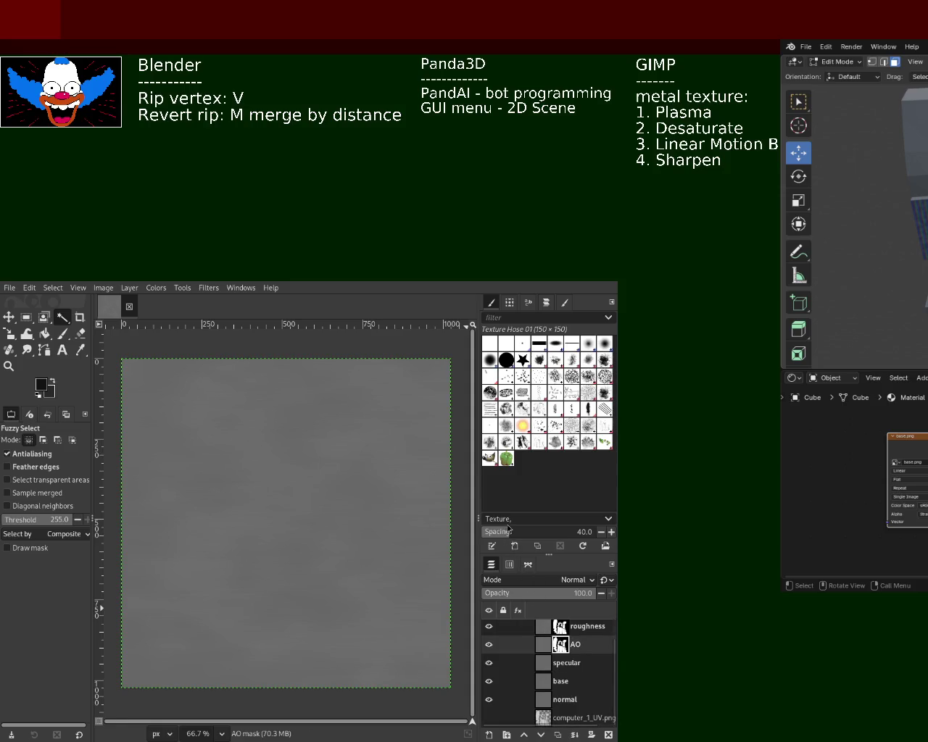
{"action": "key", "text": "ctrl+z"}
{"action": "key", "text": "ctrl+z"}
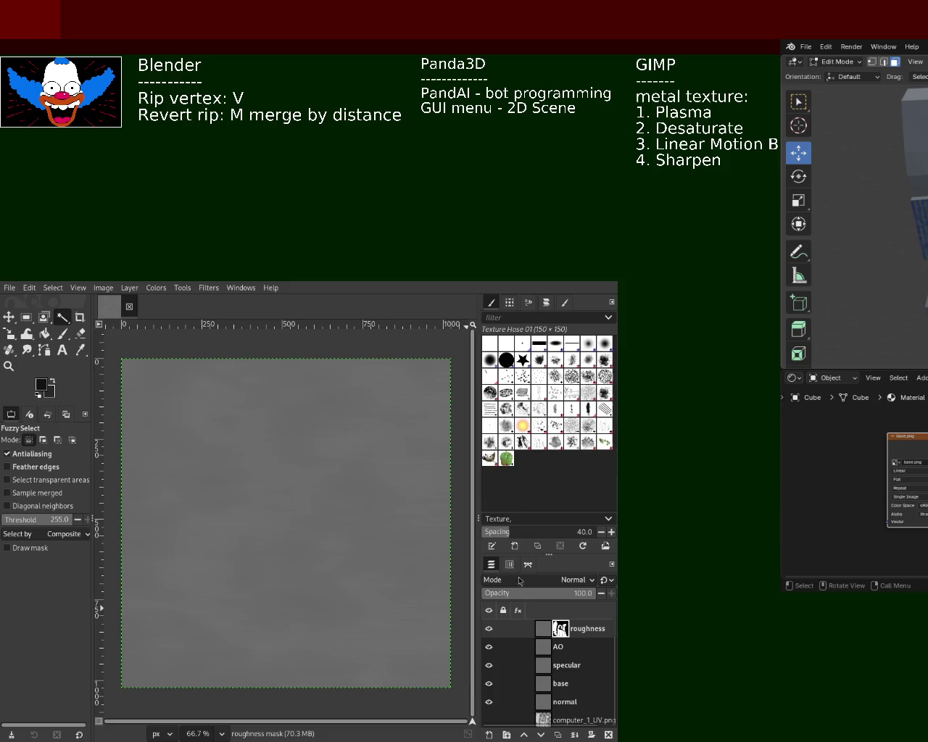
{"action": "key", "text": "ctrl+z"}
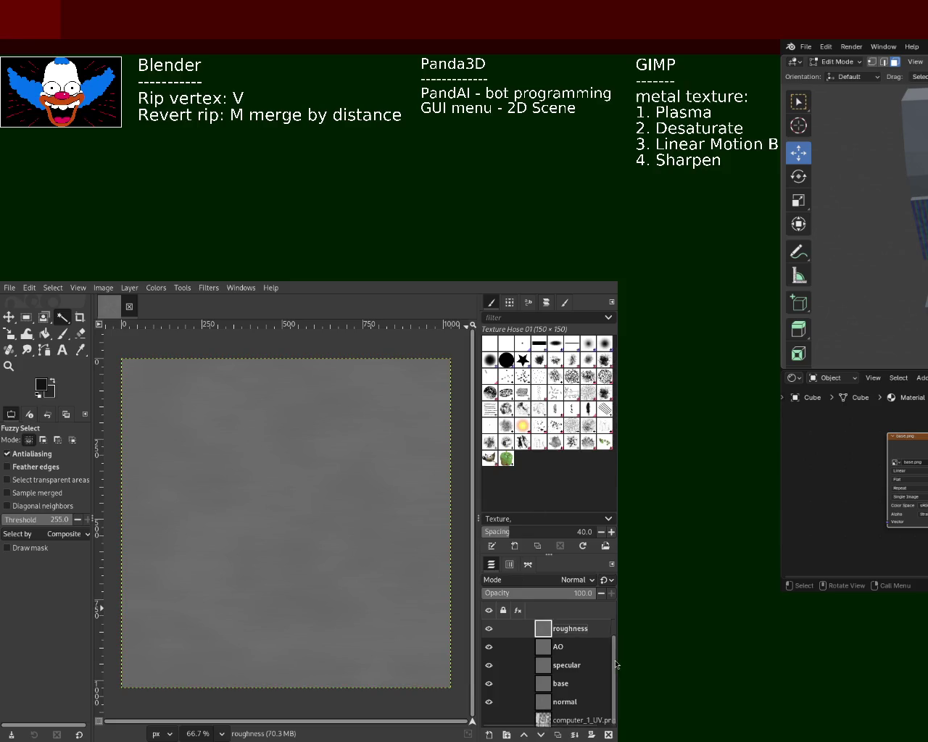
{"action": "key", "text": "ctrl+z"}
{"action": "key", "text": "ctrl+z"}
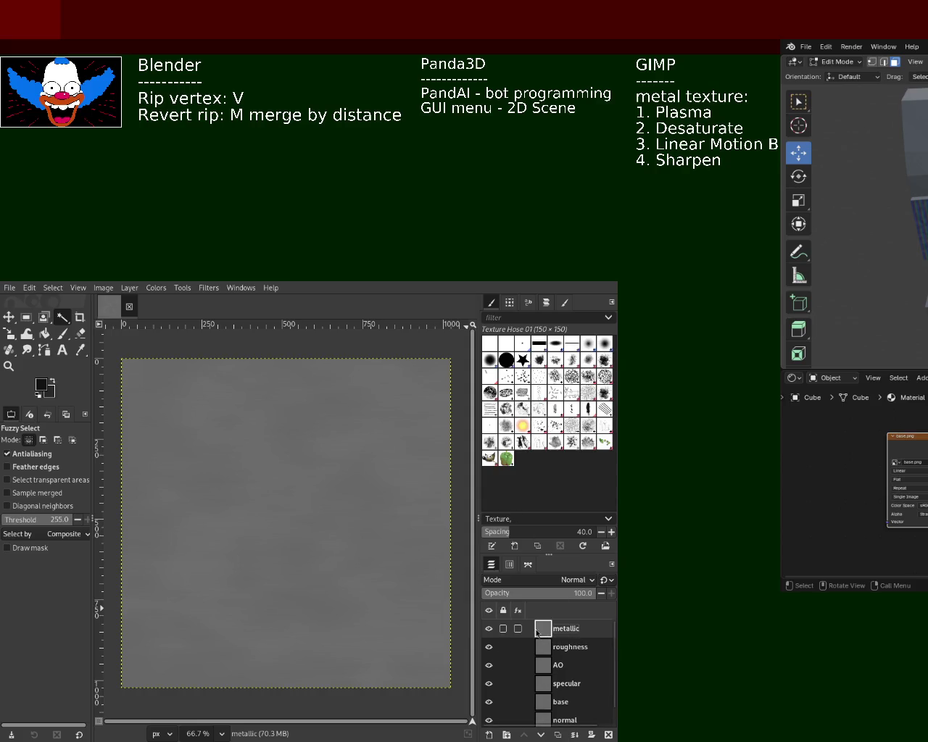
{"action": "scroll", "coordinate": [615, 652], "scroll_direction": "down", "scroll_amount": 1}
{"action": "scroll", "coordinate": [615, 653], "scroll_direction": "up", "scroll_amount": 1}
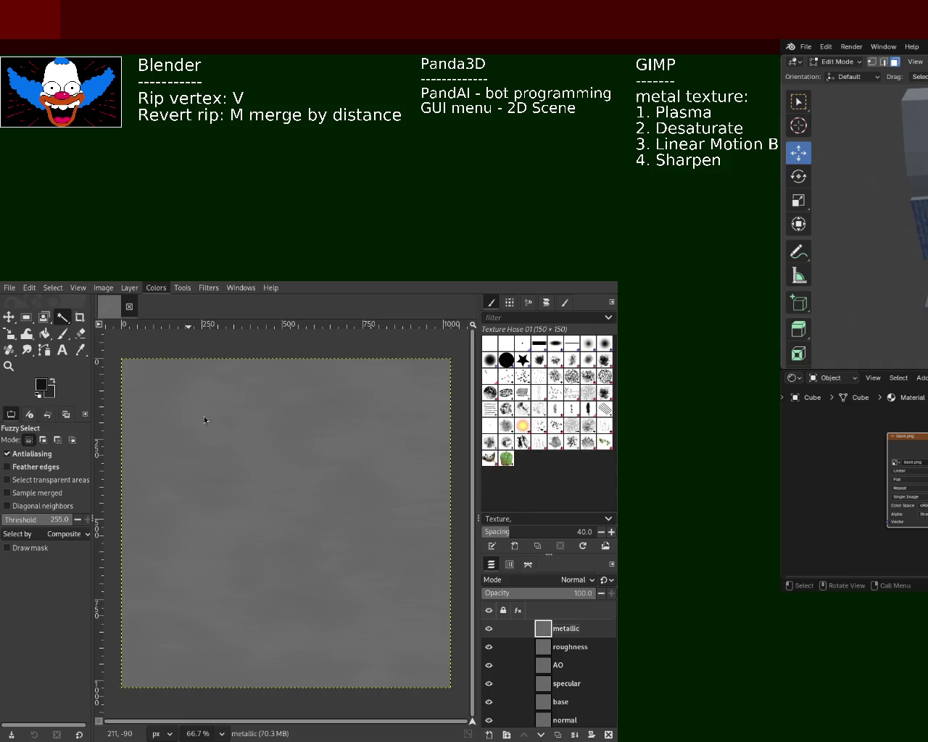
{"action": "key", "text": "ctrl+f"}
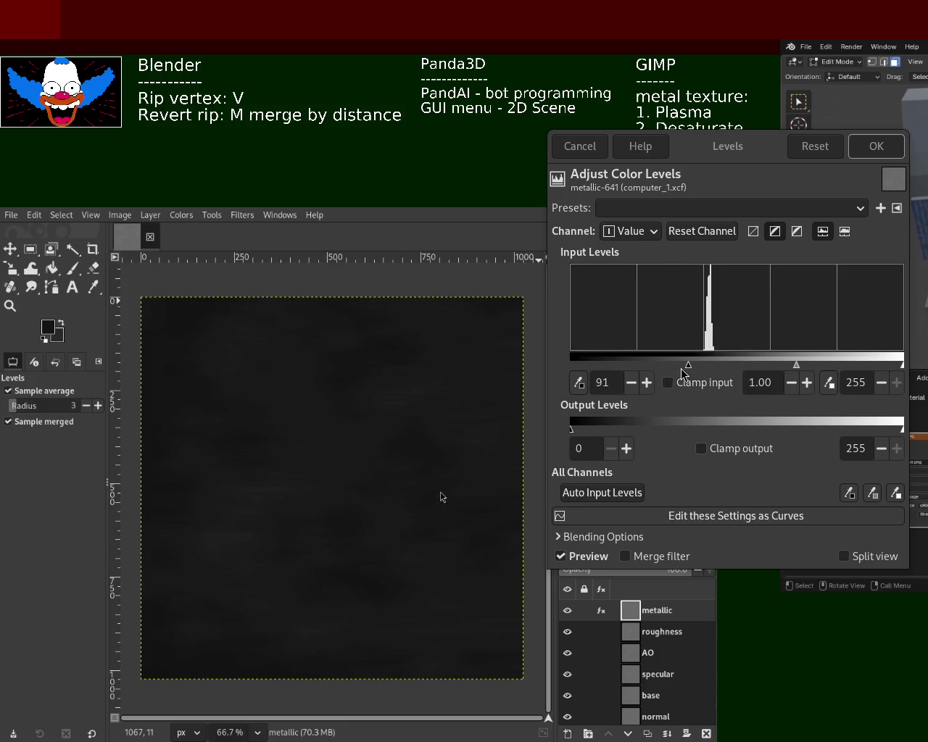
- In the metallic layer's Levels, reset to defaults, then raise output black and set input black to 102
{"action": "left_click_drag", "start_coordinate": [685, 371], "coordinate": [556, 365]}
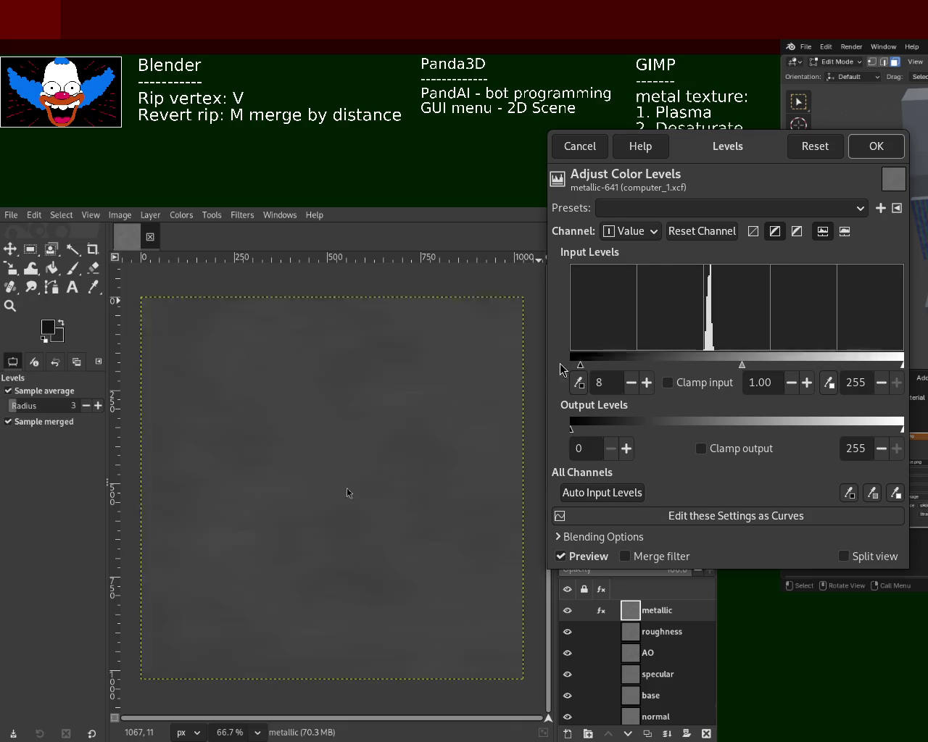
{"action": "left_click", "coordinate": [815, 145]}
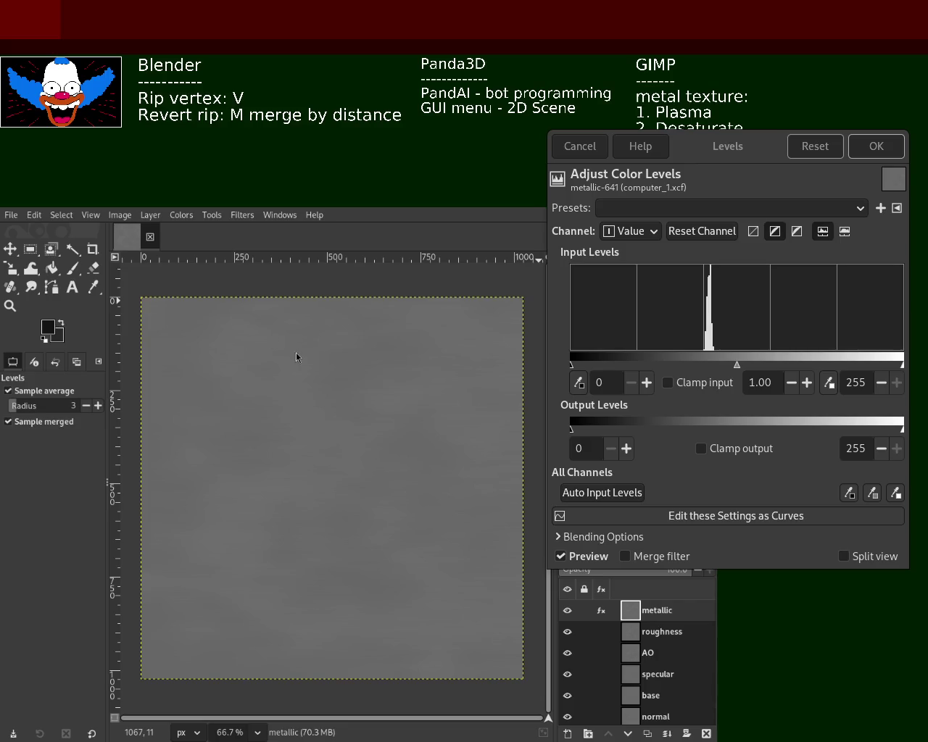
{"action": "mouse_move", "coordinate": [572, 428]}
{"action": "left_mouse_down"}
{"action": "mouse_move", "coordinate": [701, 429]}
{"action": "mouse_move", "coordinate": [543, 425]}
{"action": "left_mouse_up"}
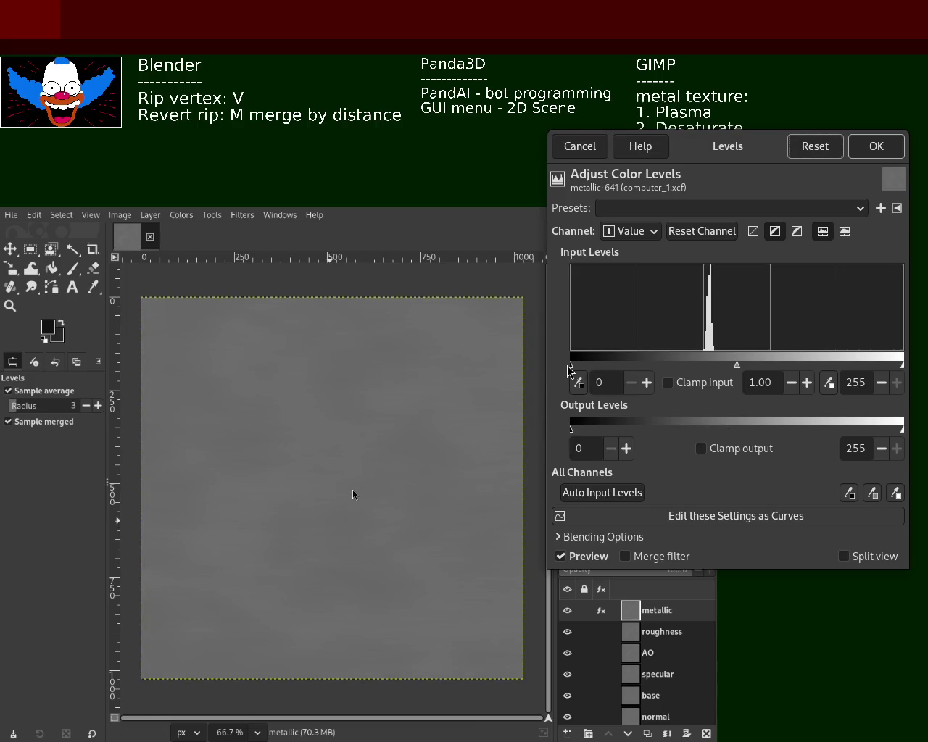
{"action": "mouse_move", "coordinate": [573, 368]}
{"action": "left_mouse_down"}
{"action": "mouse_move", "coordinate": [709, 370]}
{"action": "mouse_move", "coordinate": [685, 371]}
{"action": "mouse_move", "coordinate": [704, 366]}
{"action": "left_mouse_up"}
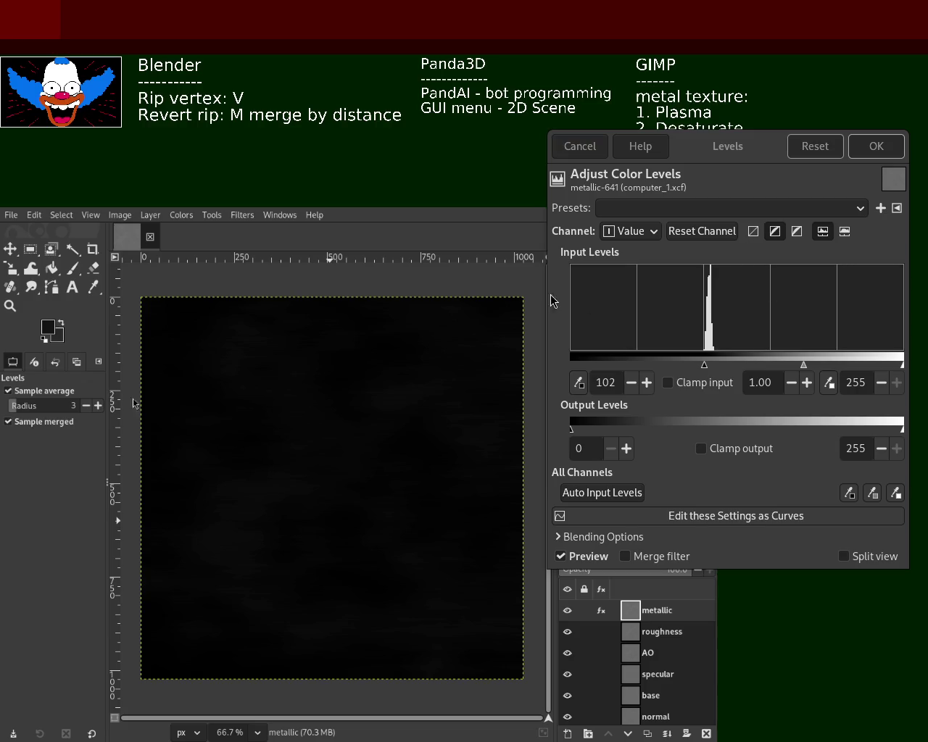
- Apply the Levels change with the black input near 102, turning the metallic map nearly black
{"action": "left_click", "coordinate": [886, 147]}
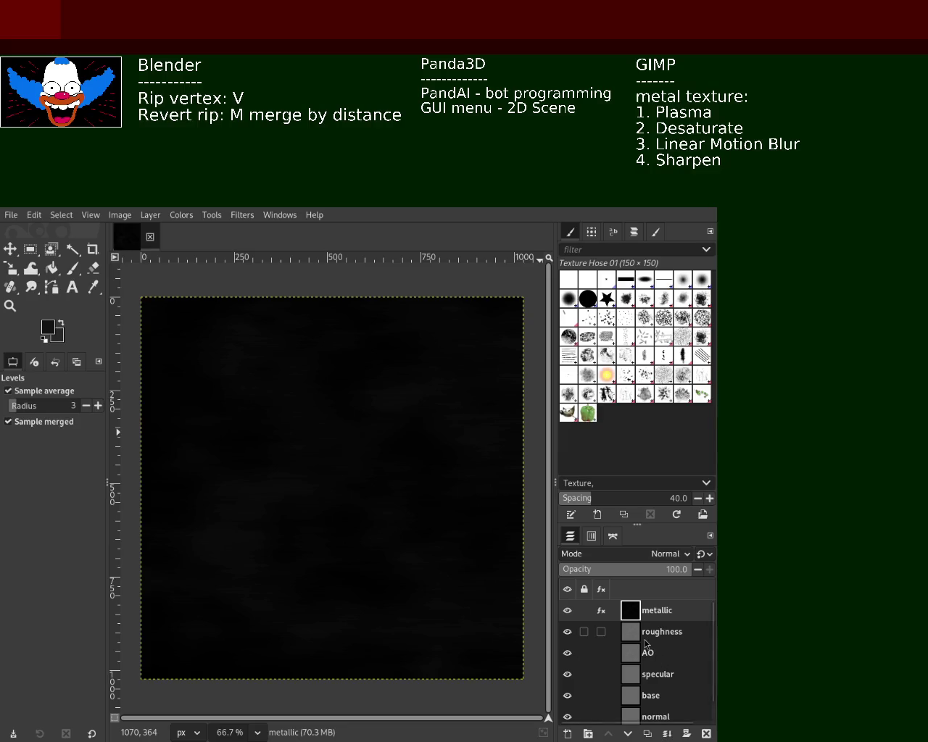
- Hide metallic and brighten the roughness layer to near-white with Levels
{"action": "left_click", "coordinate": [568, 610]}
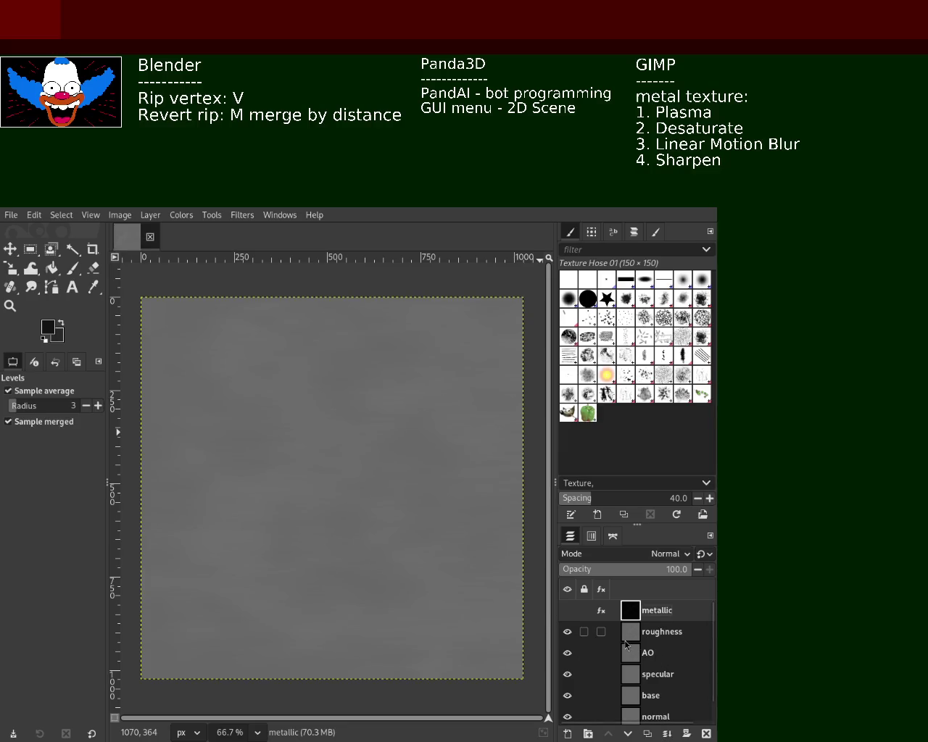
{"action": "left_click", "coordinate": [609, 631]}
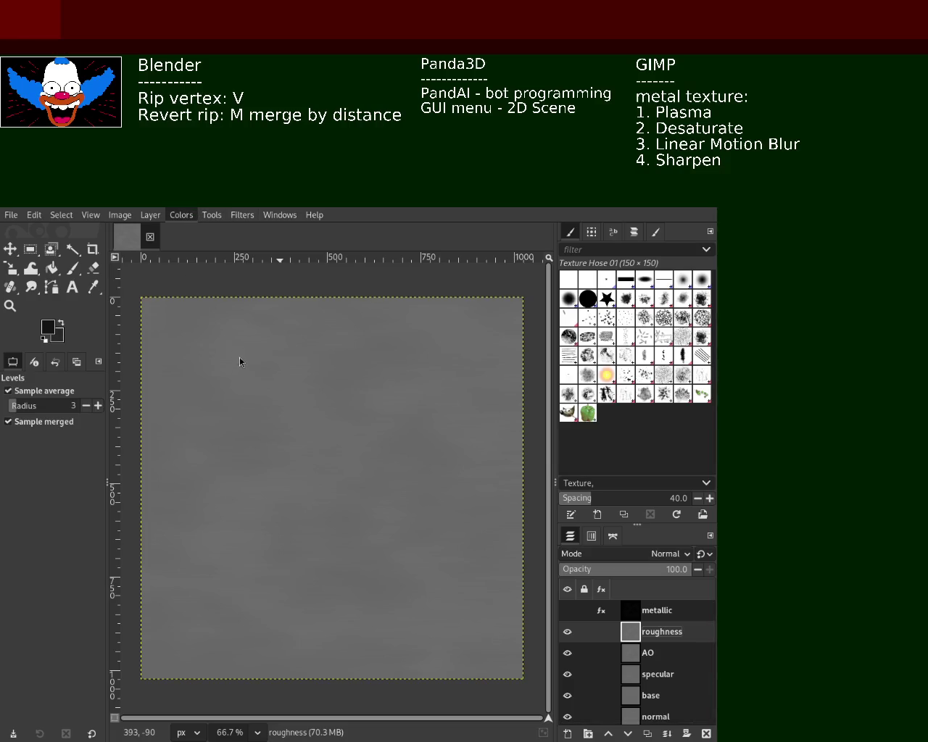
{"action": "key", "text": "alt+c"}
{"action": "key", "text": "l"}
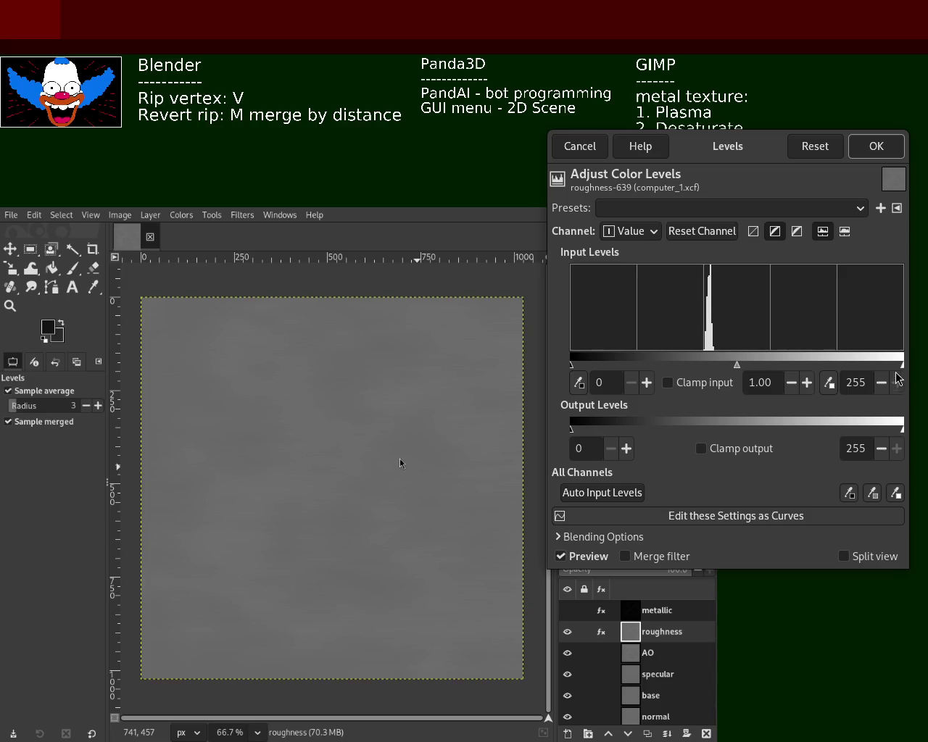
{"action": "mouse_move", "coordinate": [903, 366]}
{"action": "left_mouse_down"}
{"action": "mouse_move", "coordinate": [624, 362]}
{"action": "mouse_move", "coordinate": [793, 362]}
{"action": "mouse_move", "coordinate": [713, 363]}
{"action": "left_mouse_up"}
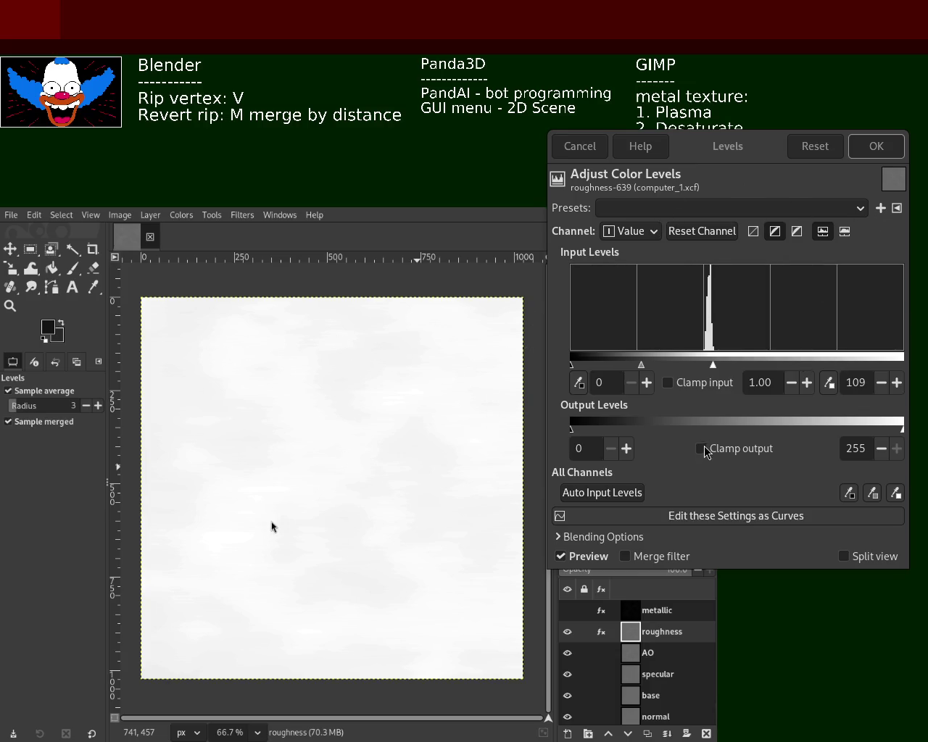
{"action": "left_click", "coordinate": [875, 146]}
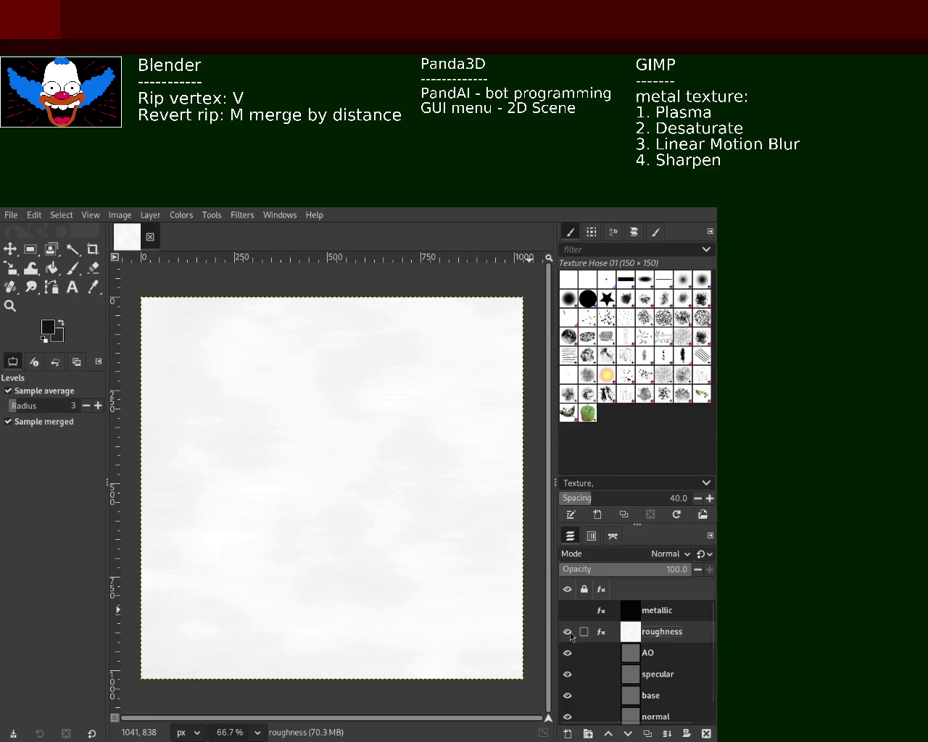
- Compare the metallic and roughness maps, leave both hidden, and select the AO layer
{"action": "left_click", "coordinate": [568, 611]}
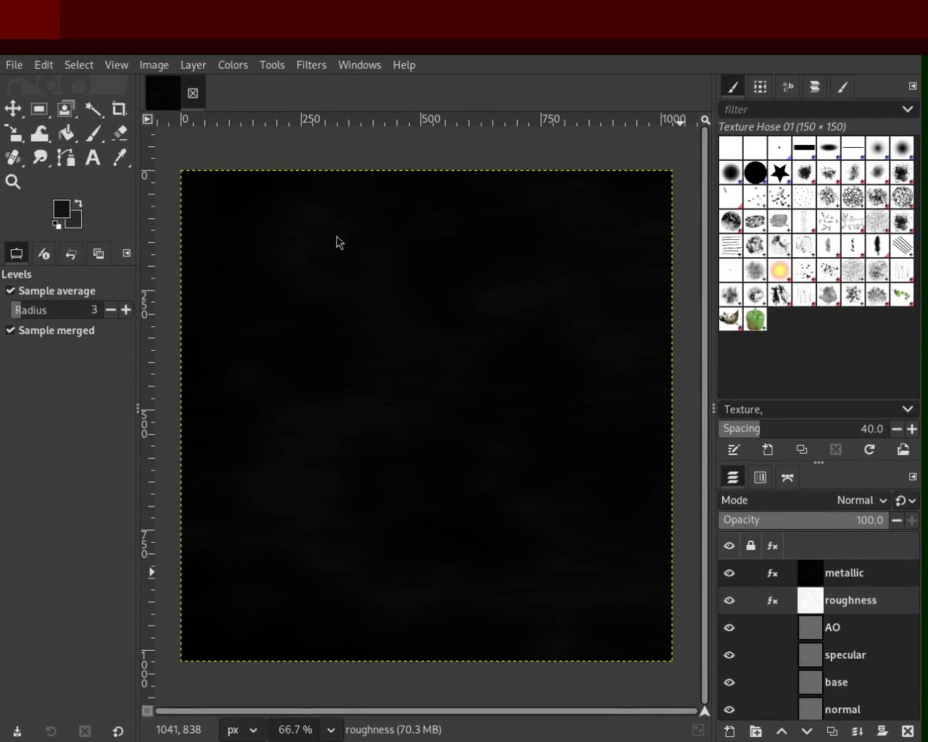
{"action": "left_click", "coordinate": [731, 576]}
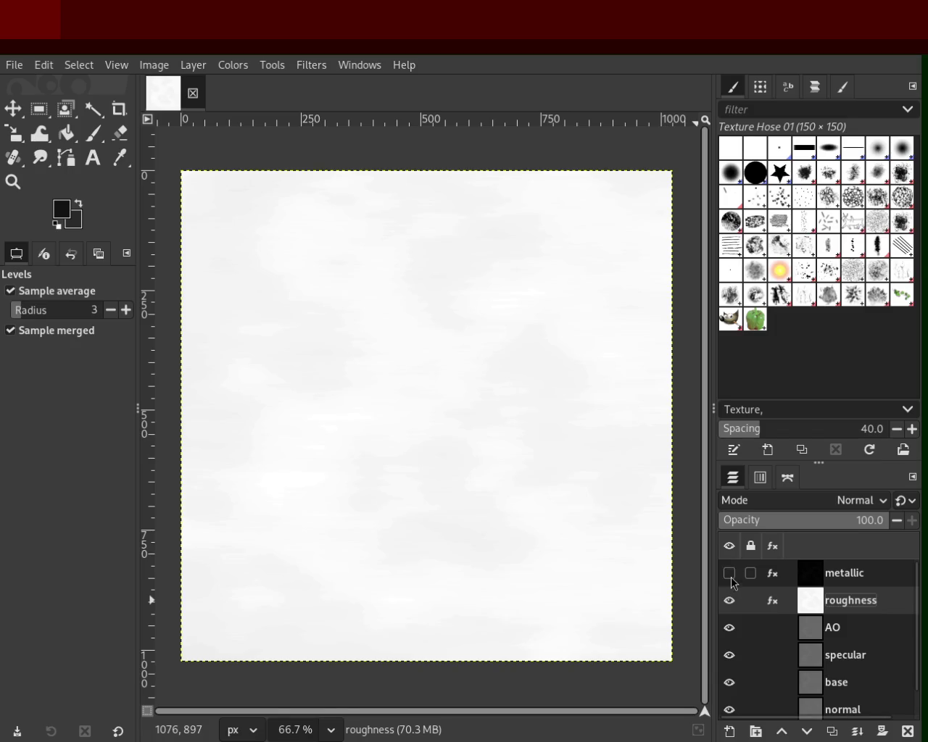
{"action": "left_click", "coordinate": [730, 574]}
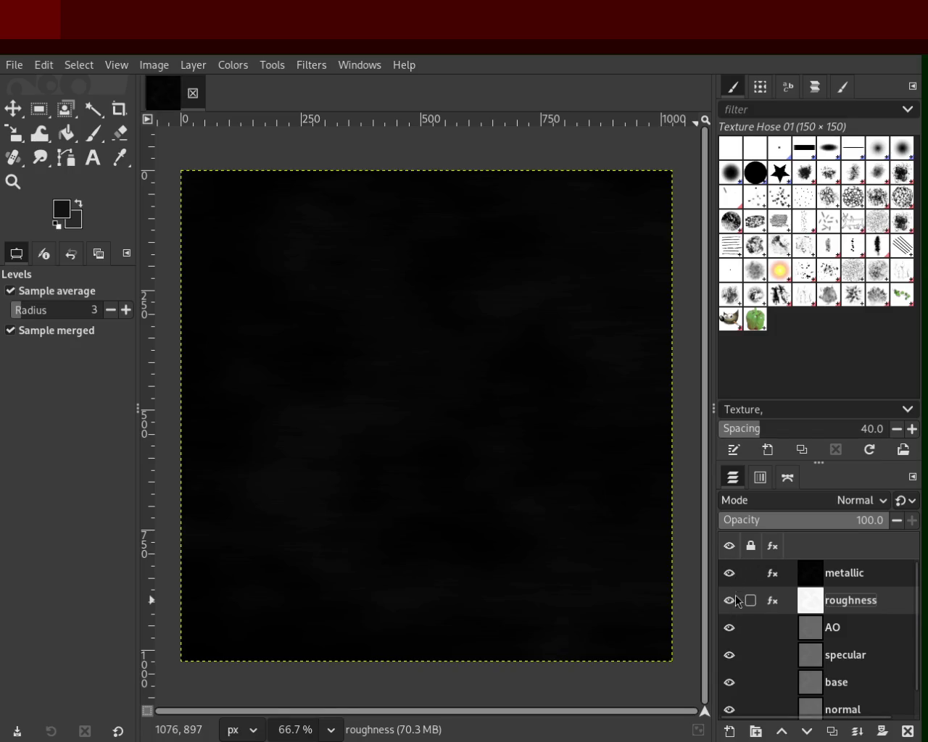
{"action": "left_click_drag", "start_coordinate": [729, 572], "coordinate": [730, 613]}
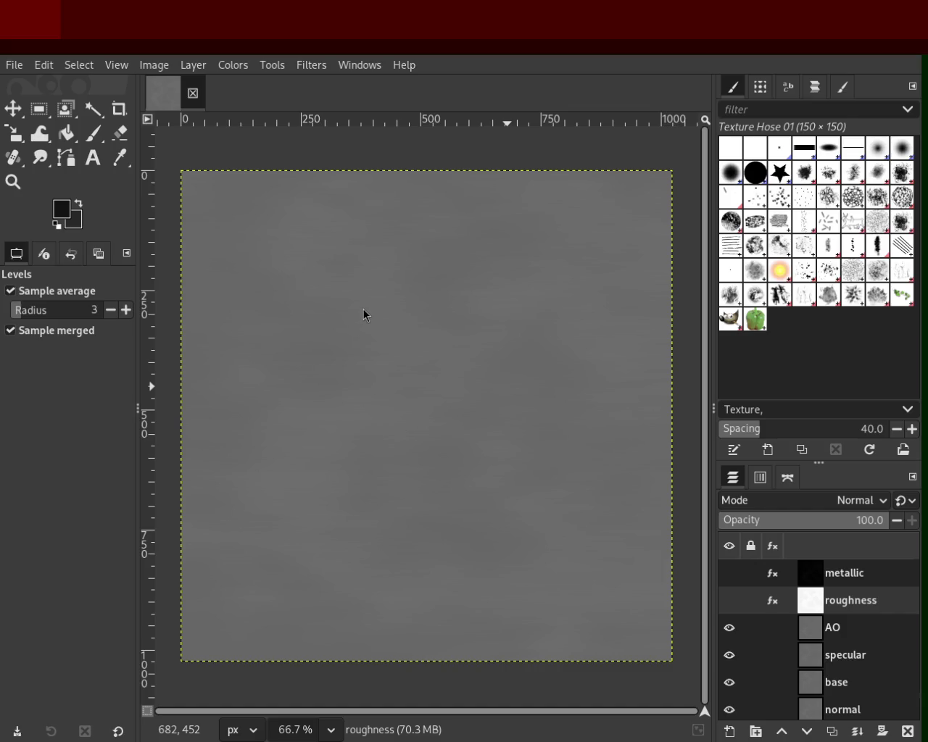
{"action": "left_click", "coordinate": [729, 573]}
{"action": "mouse_move", "coordinate": [751, 572]}
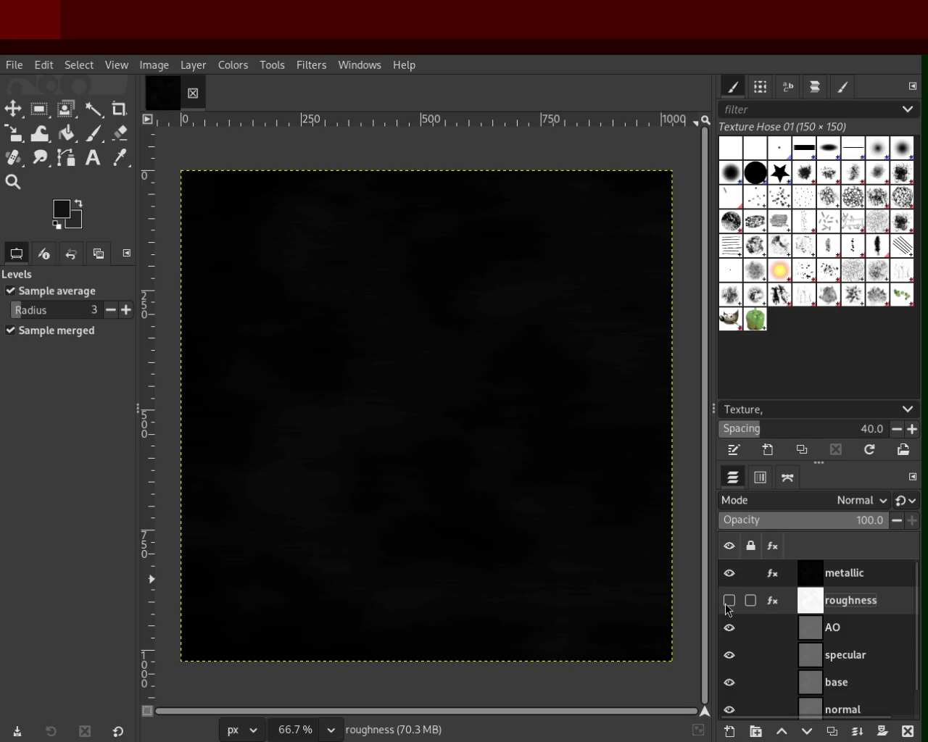
{"action": "left_click", "coordinate": [729, 573]}
{"action": "left_click", "coordinate": [729, 600]}
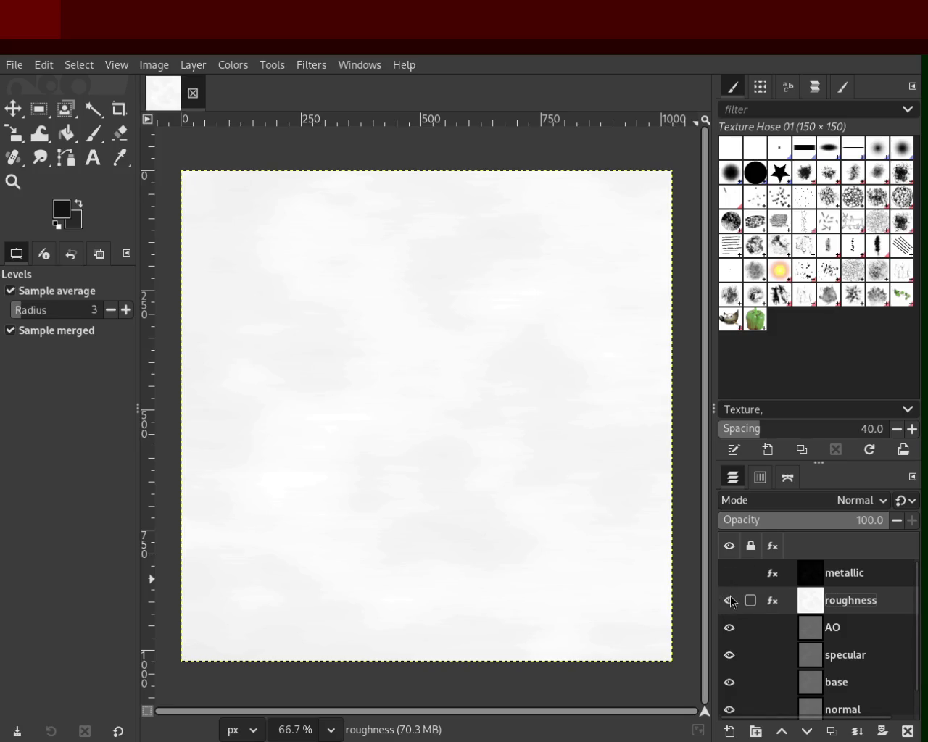
{"action": "left_click", "coordinate": [729, 600]}
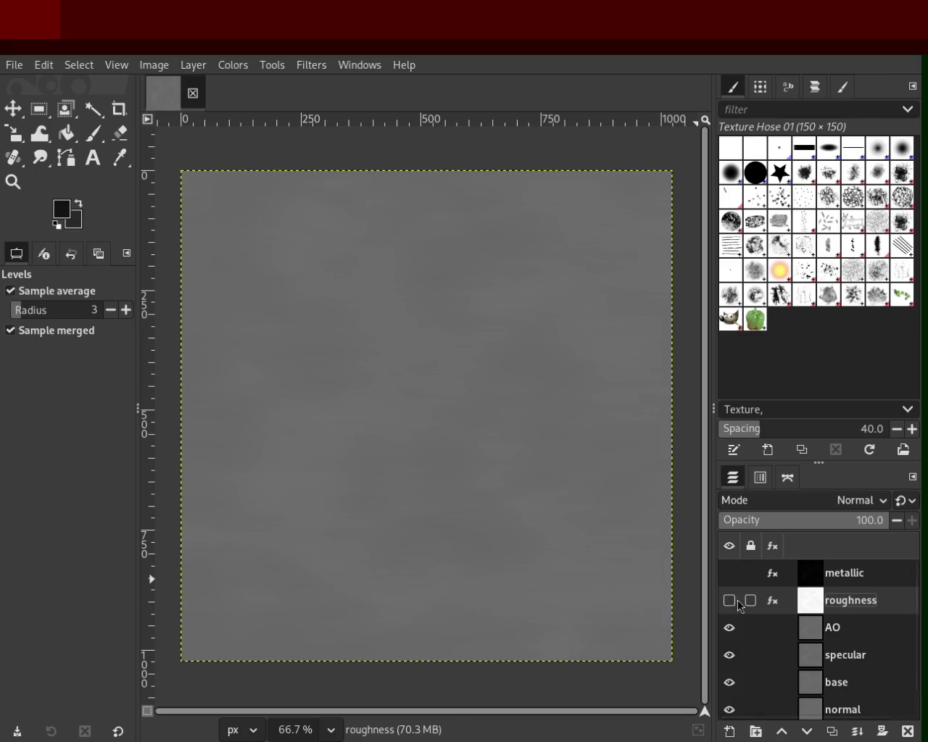
{"action": "left_click", "coordinate": [819, 636]}
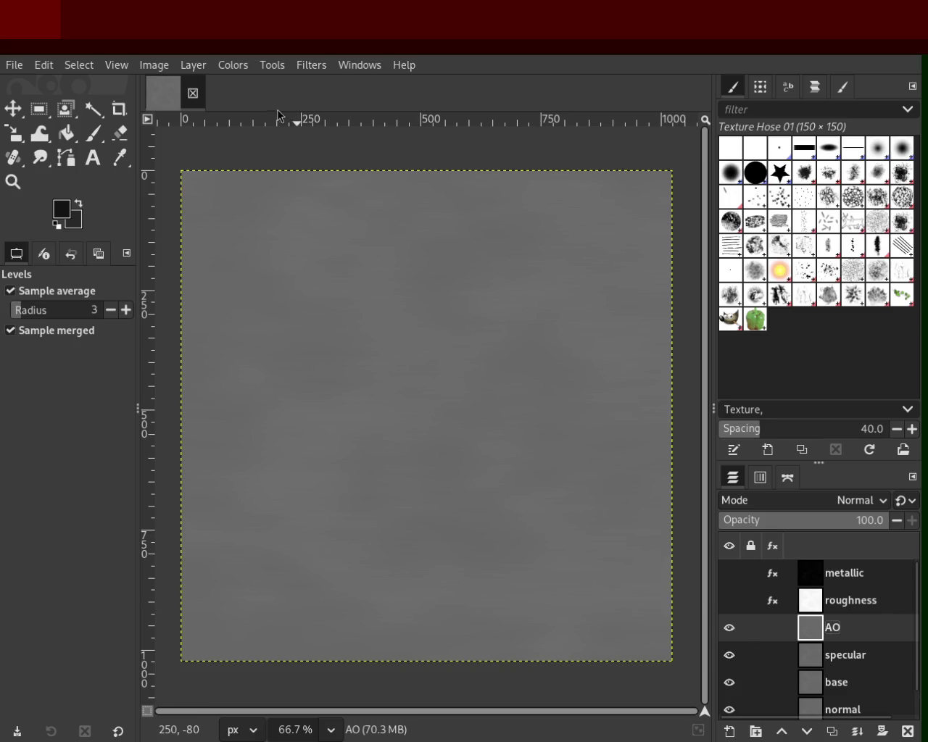
- Brighten the AO layer to near-white with a Colors filter, then bring up Levels on it
{"action": "left_click", "coordinate": [240, 70]}
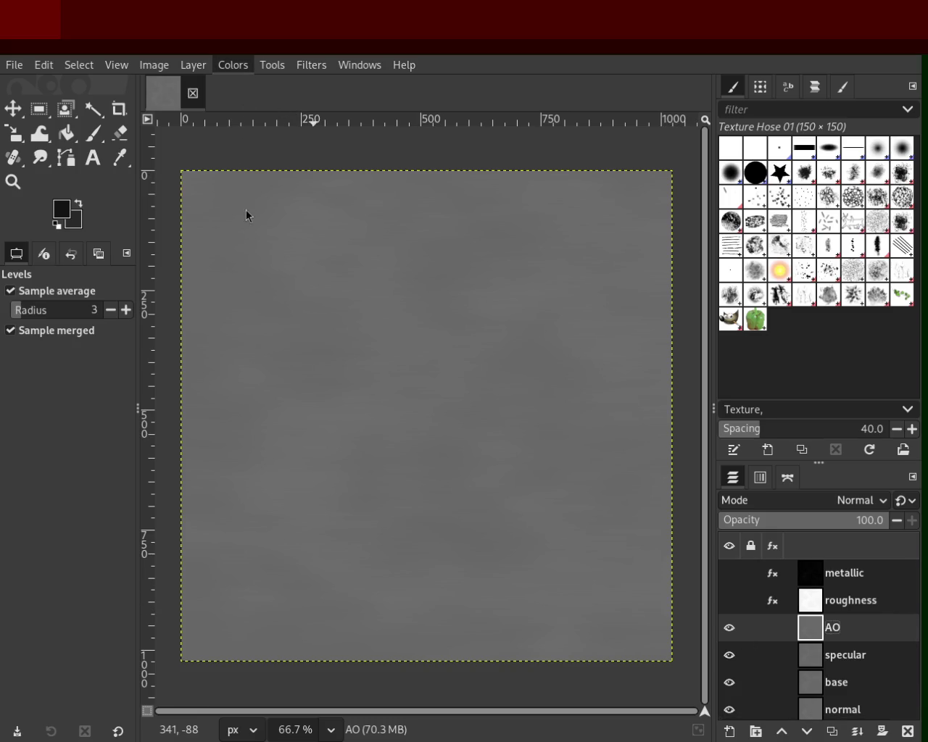
{"action": "left_click", "coordinate": [447, 385]}
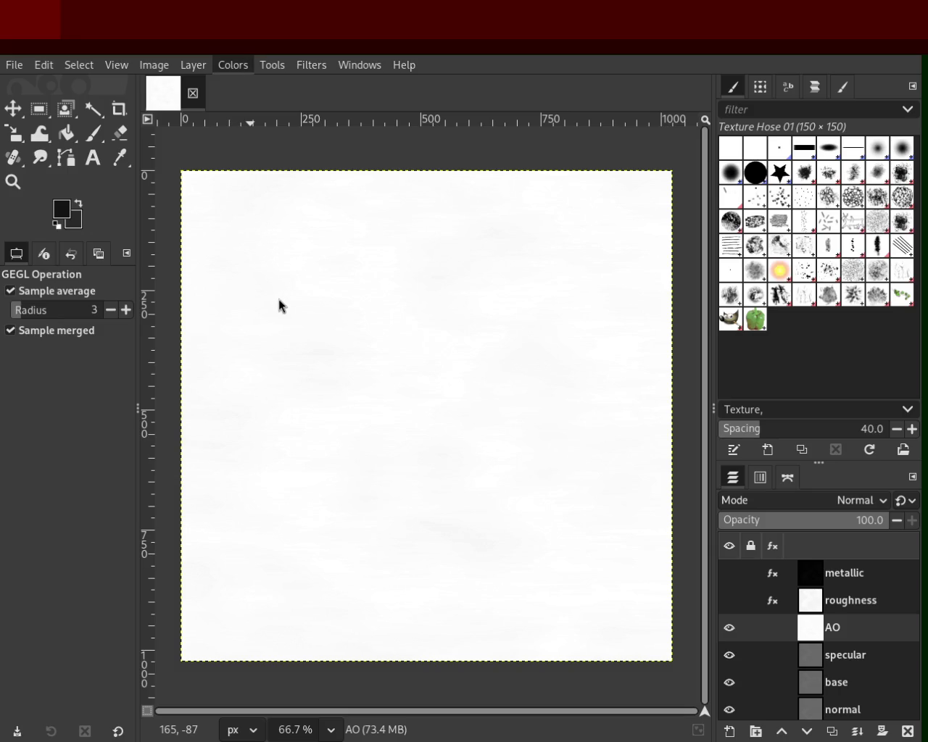
{"action": "left_click", "coordinate": [288, 251]}
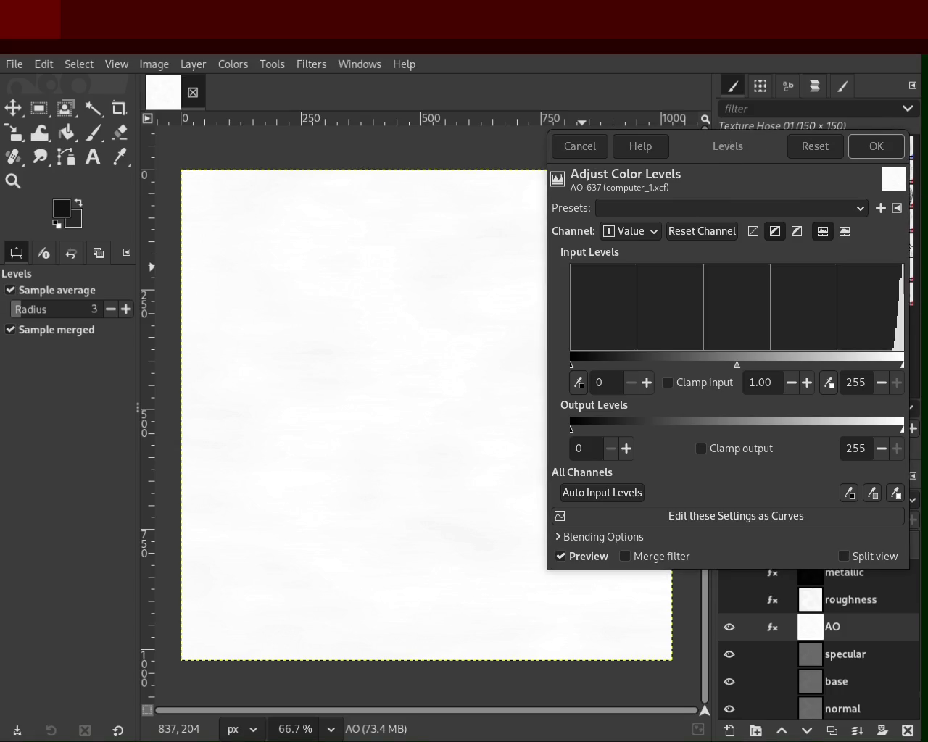
{"action": "mouse_move", "coordinate": [923, 326]}
{"action": "left_mouse_down"}
{"action": "mouse_move", "coordinate": [866, 321]}
{"action": "mouse_move", "coordinate": [925, 304]}
{"action": "left_mouse_up"}
{"action": "mouse_move", "coordinate": [573, 364]}
{"action": "left_mouse_down"}
{"action": "mouse_move", "coordinate": [899, 366]}
{"action": "mouse_move", "coordinate": [255, 374]}
{"action": "mouse_move", "coordinate": [513, 366]}
{"action": "left_mouse_up"}
{"action": "left_click_drag", "start_coordinate": [572, 366], "coordinate": [893, 371]}
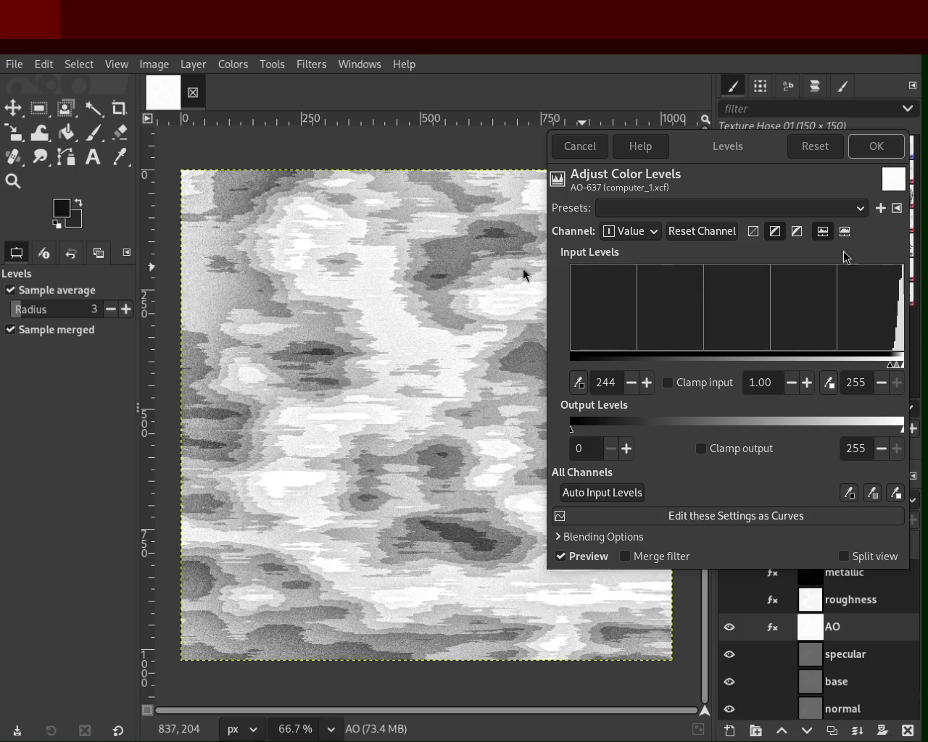
- Set the AO layer's black input level to 246 and confirm the Levels adjustment
{"action": "mouse_move", "coordinate": [890, 370]}
{"action": "left_mouse_down"}
{"action": "mouse_move", "coordinate": [624, 364]}
{"action": "mouse_move", "coordinate": [894, 372]}
{"action": "left_mouse_up"}
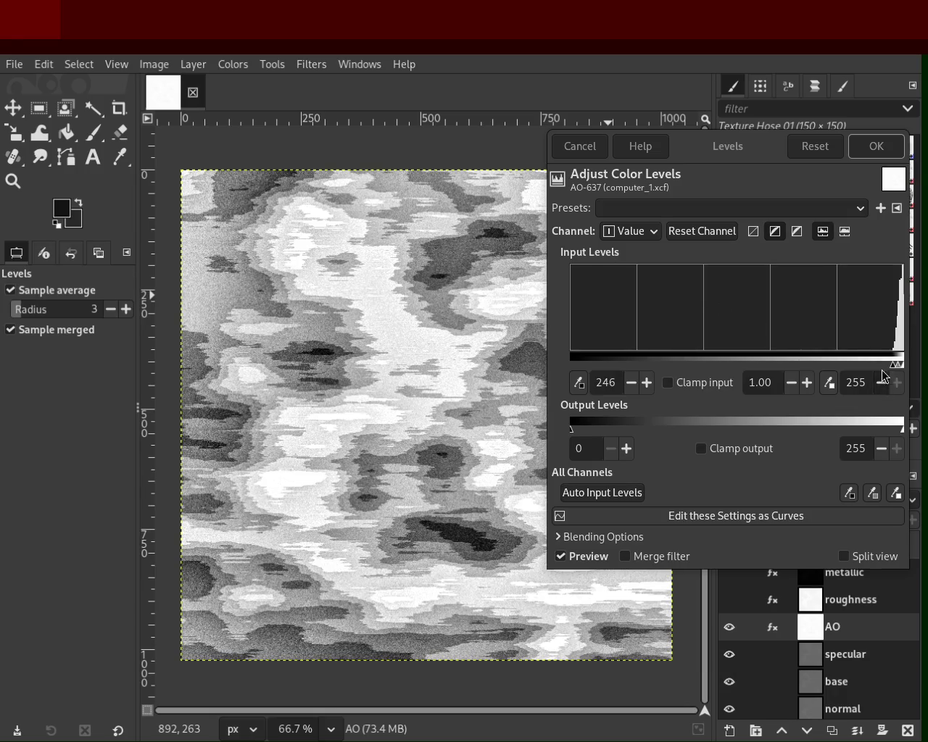
{"action": "left_click", "coordinate": [886, 149]}
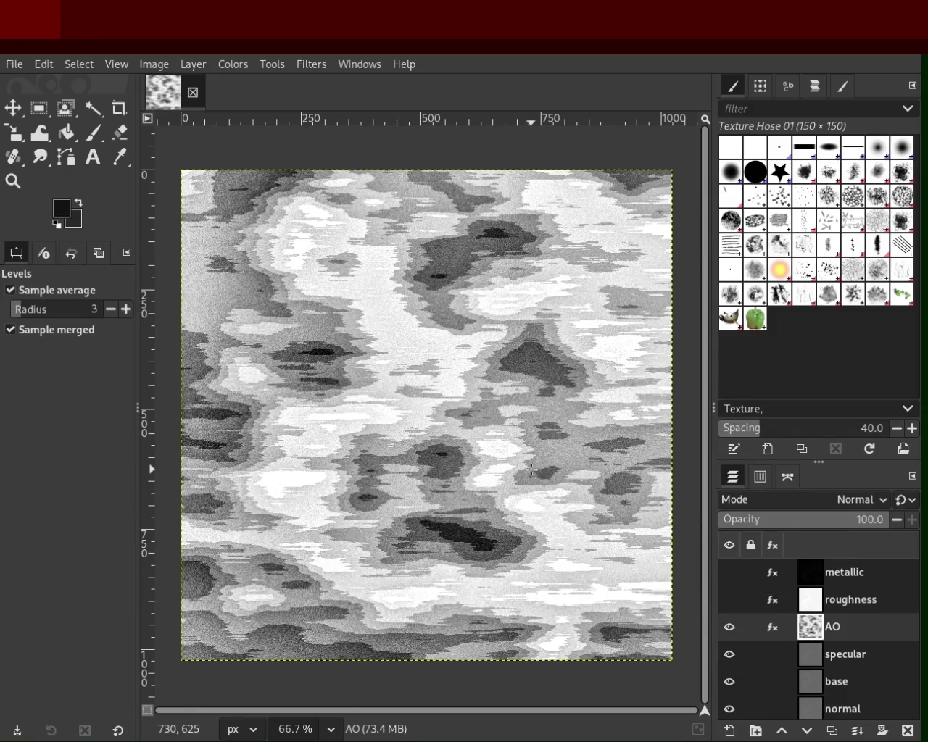
- Toggle the metallic, roughness and AO layers one at a time to compare each map
{"action": "mouse_move", "coordinate": [750, 627]}
{"action": "left_click", "coordinate": [730, 629]}
{"action": "left_click", "coordinate": [730, 573]}
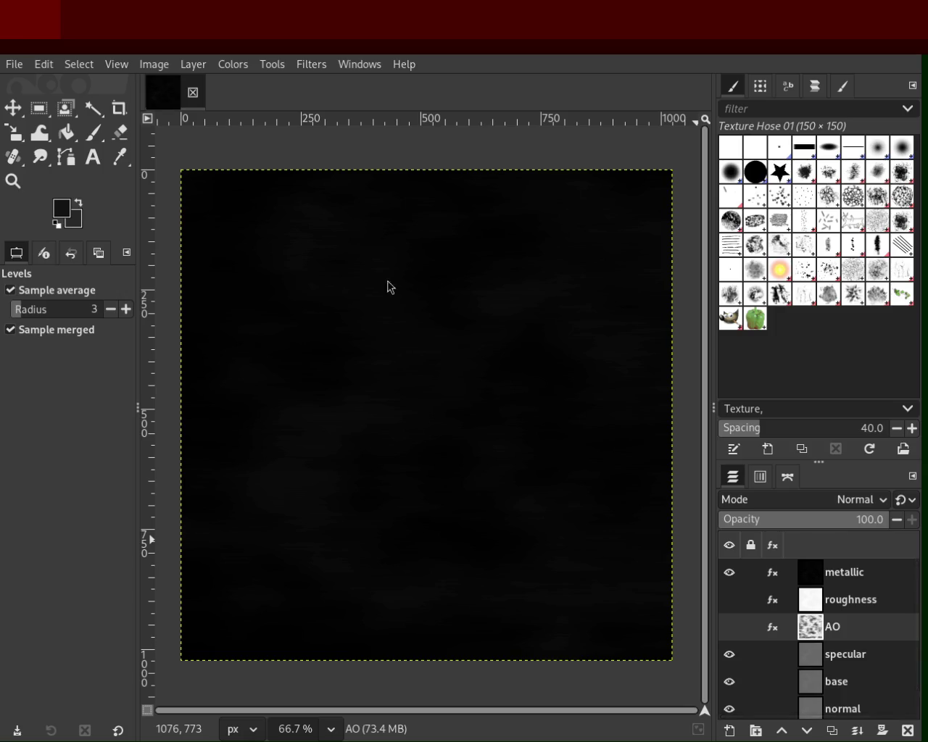
{"action": "left_click", "coordinate": [730, 573]}
{"action": "left_click", "coordinate": [730, 600]}
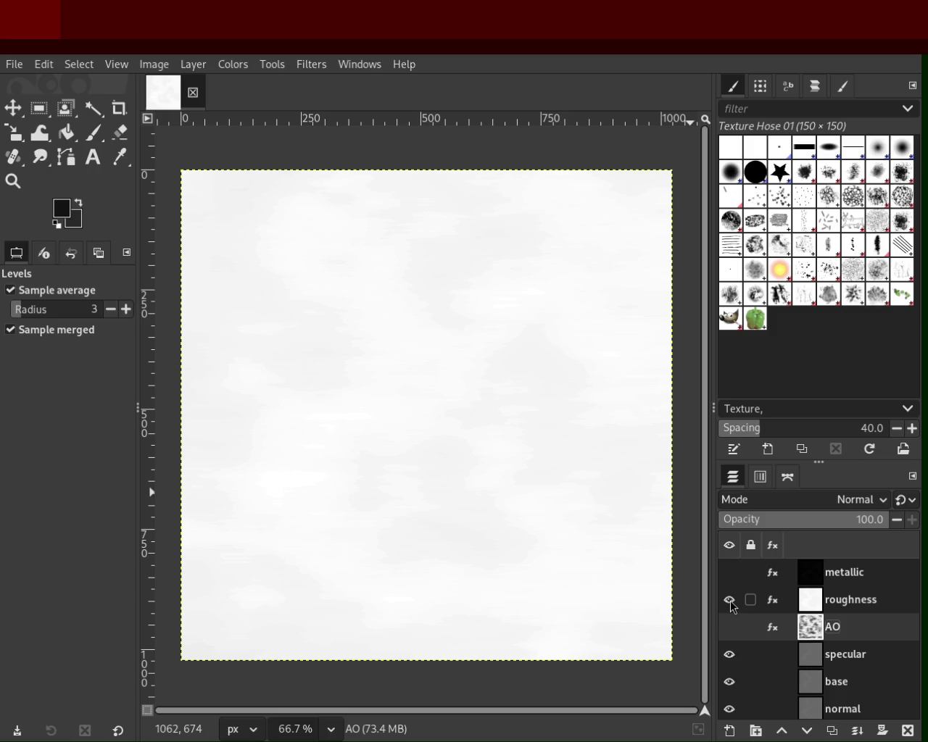
{"action": "left_click", "coordinate": [730, 600]}
{"action": "left_click", "coordinate": [730, 628]}
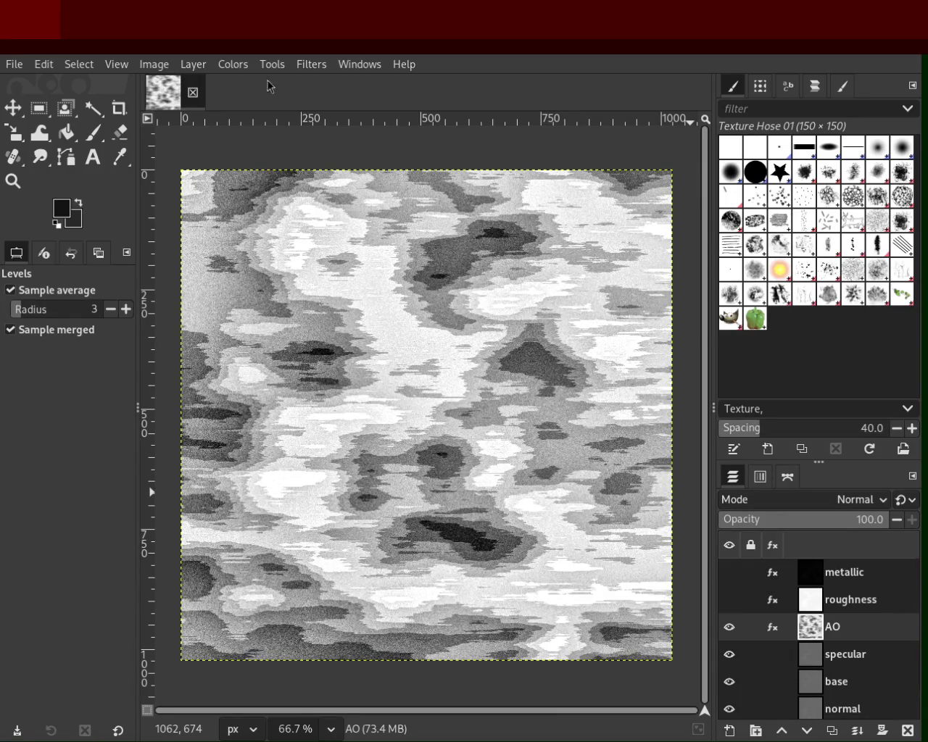
{"action": "left_click", "coordinate": [729, 627]}
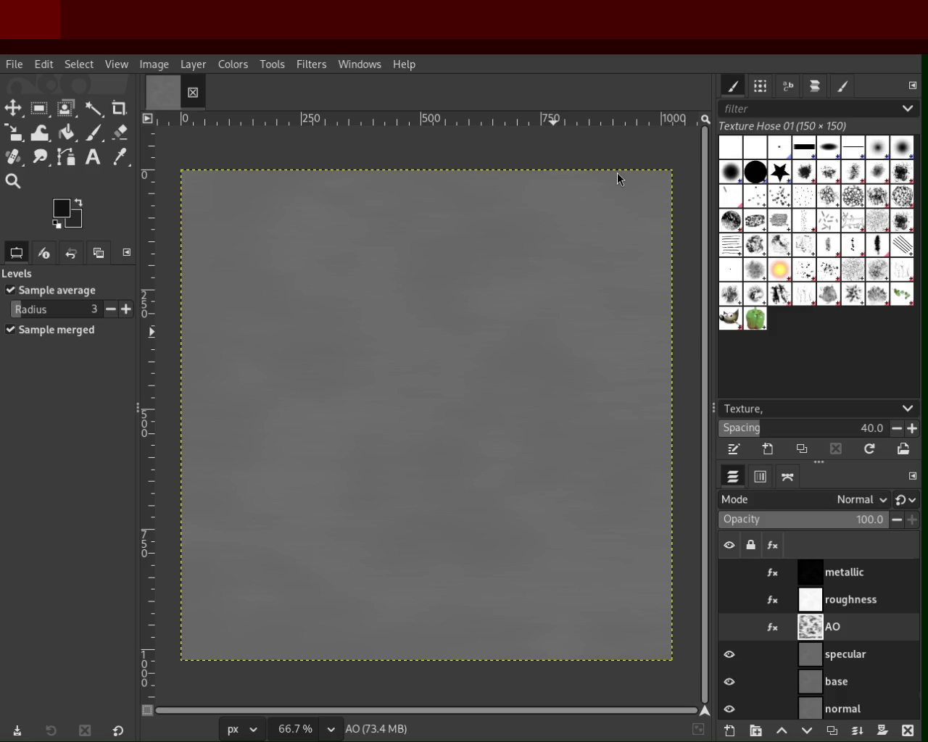
- Show all three maps again, then hide metallic, roughness and AO so grey specular shows
{"action": "left_click", "coordinate": [729, 572]}
{"action": "left_click", "coordinate": [728, 609]}
{"action": "left_click", "coordinate": [729, 627]}
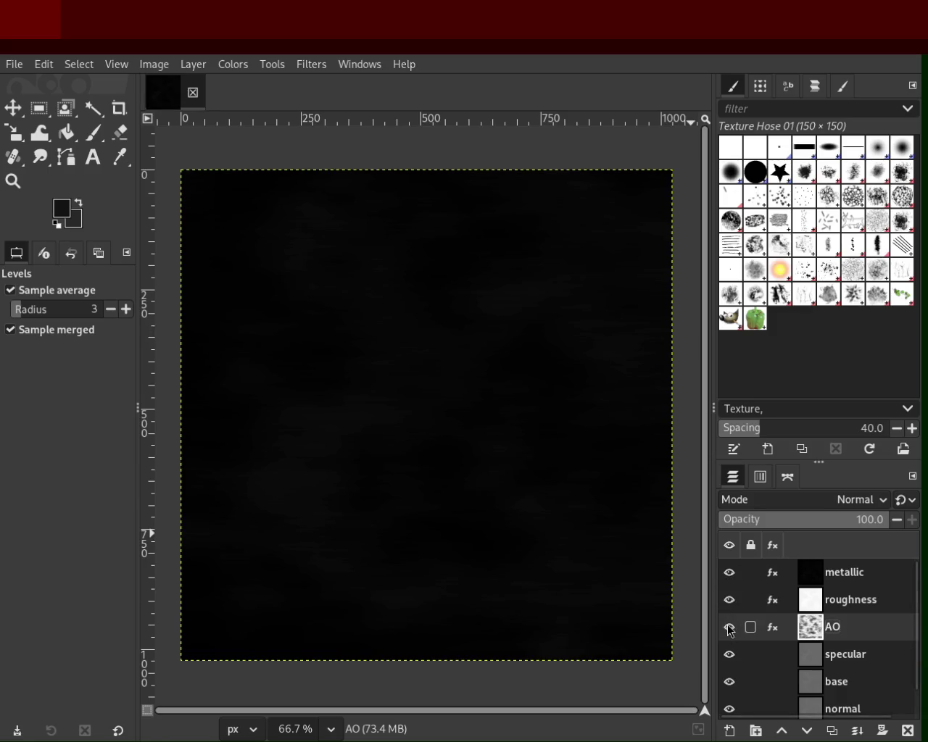
{"action": "left_click", "coordinate": [729, 572]}
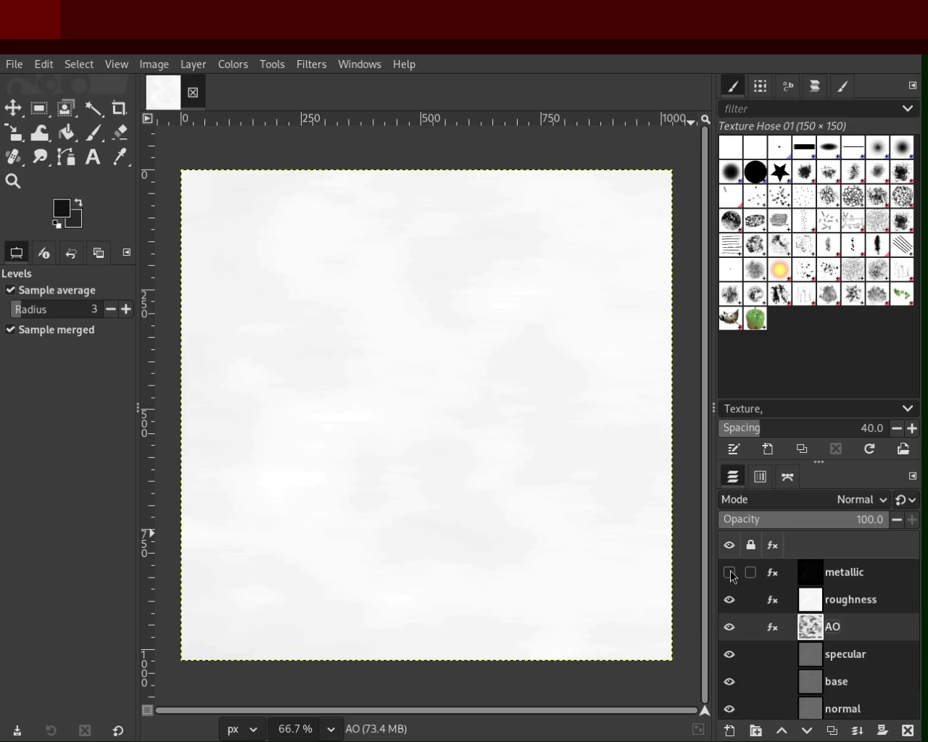
{"action": "left_click", "coordinate": [729, 573]}
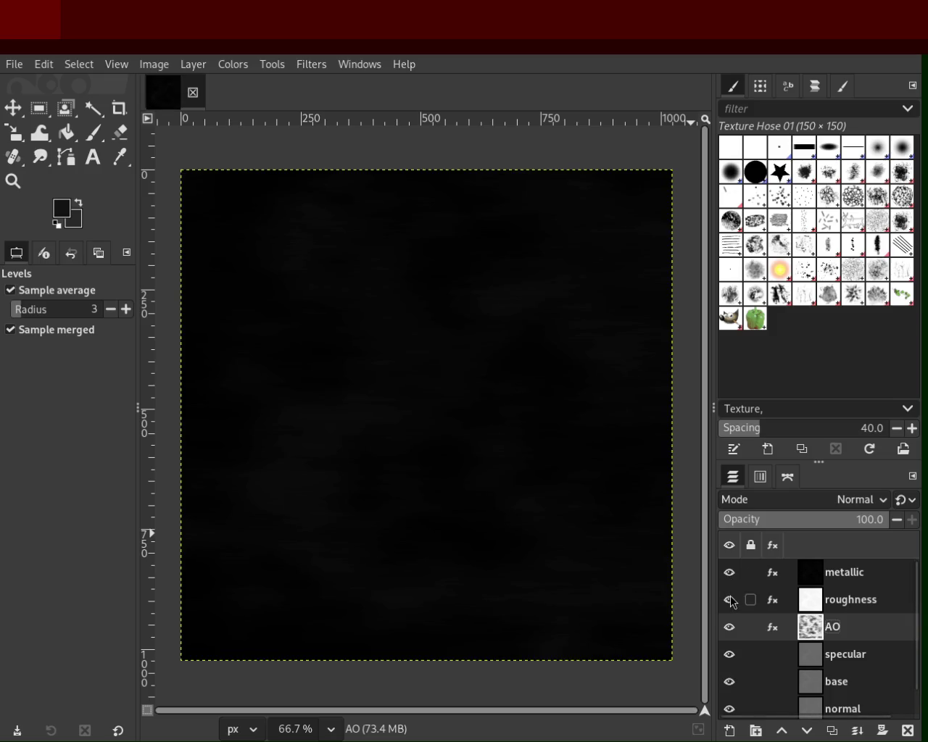
{"action": "left_click", "coordinate": [729, 576]}
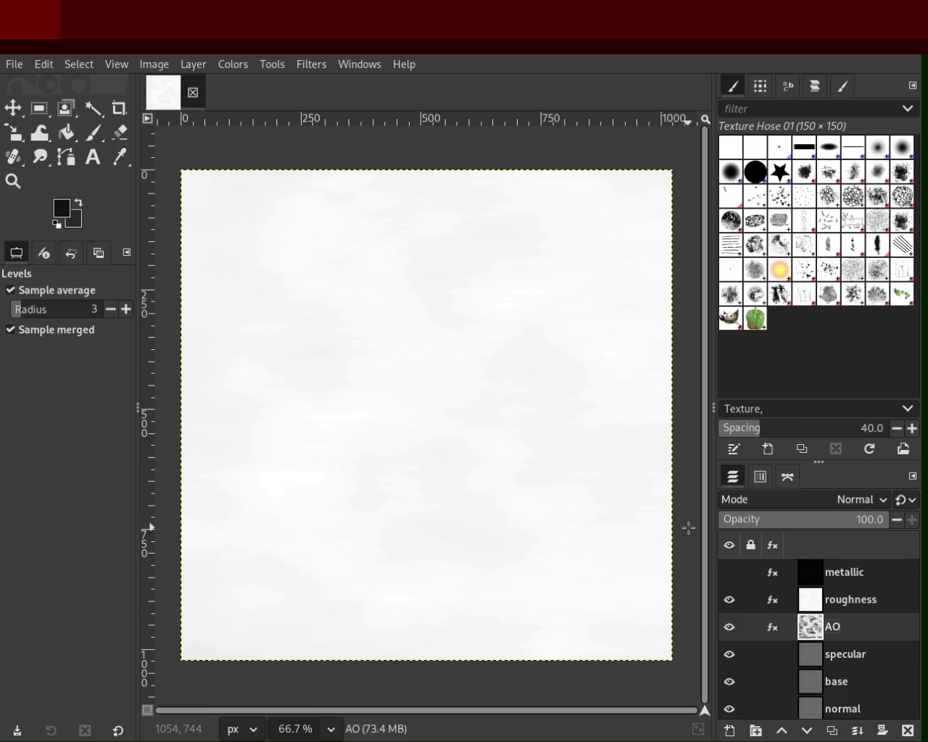
{"action": "left_click", "coordinate": [729, 600]}
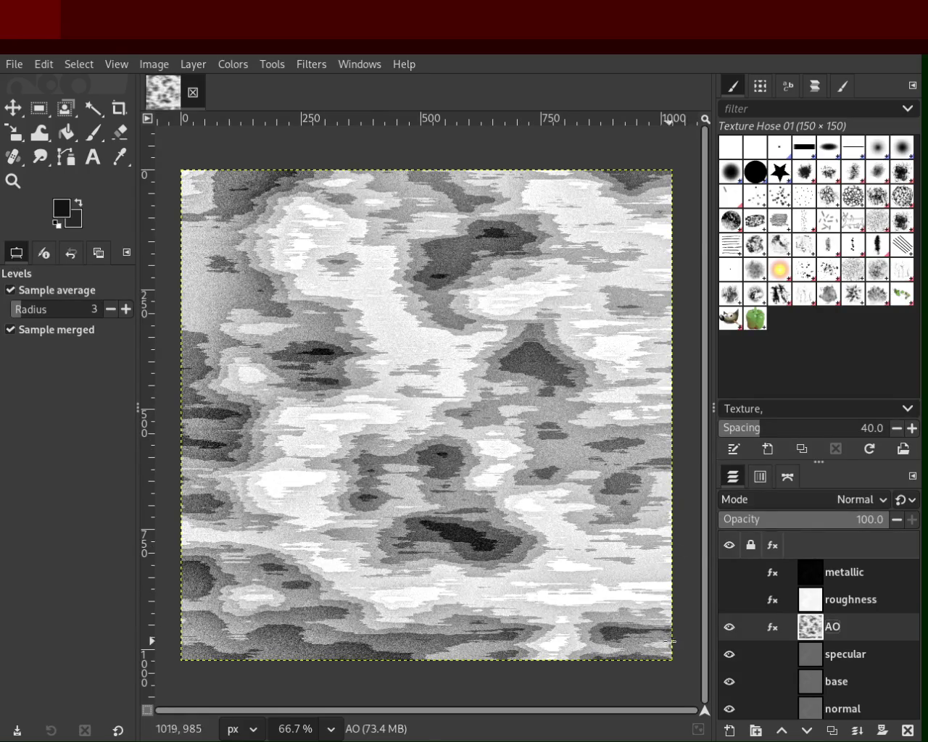
{"action": "left_click", "coordinate": [729, 627]}
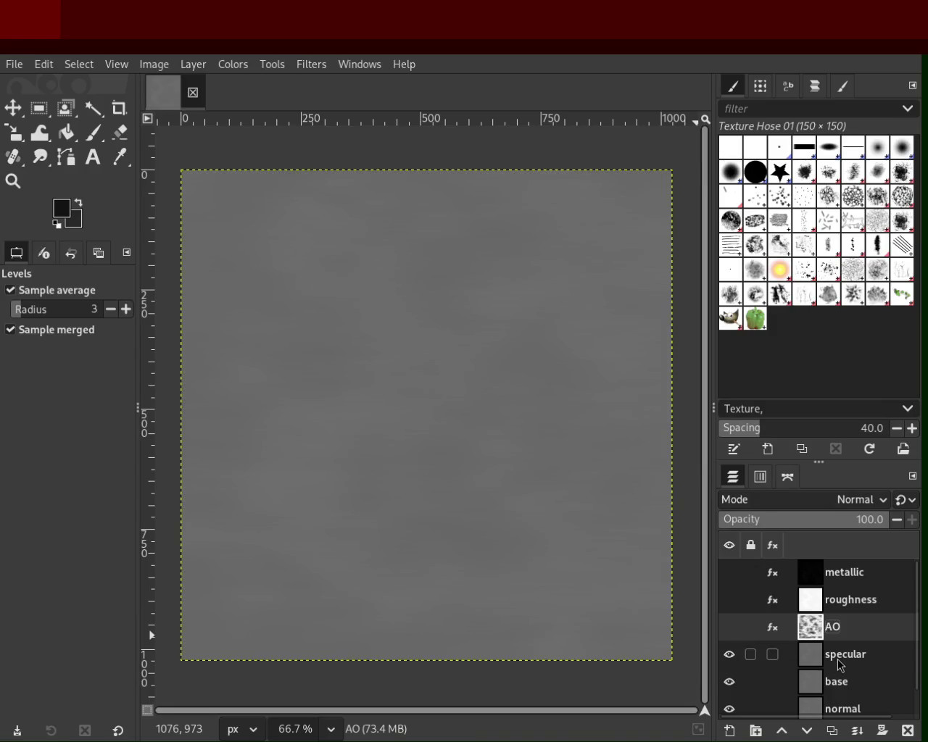
- Select the specular layer and darken it to near-black with a filter and Brightness-Contrast
{"action": "left_click", "coordinate": [837, 659]}
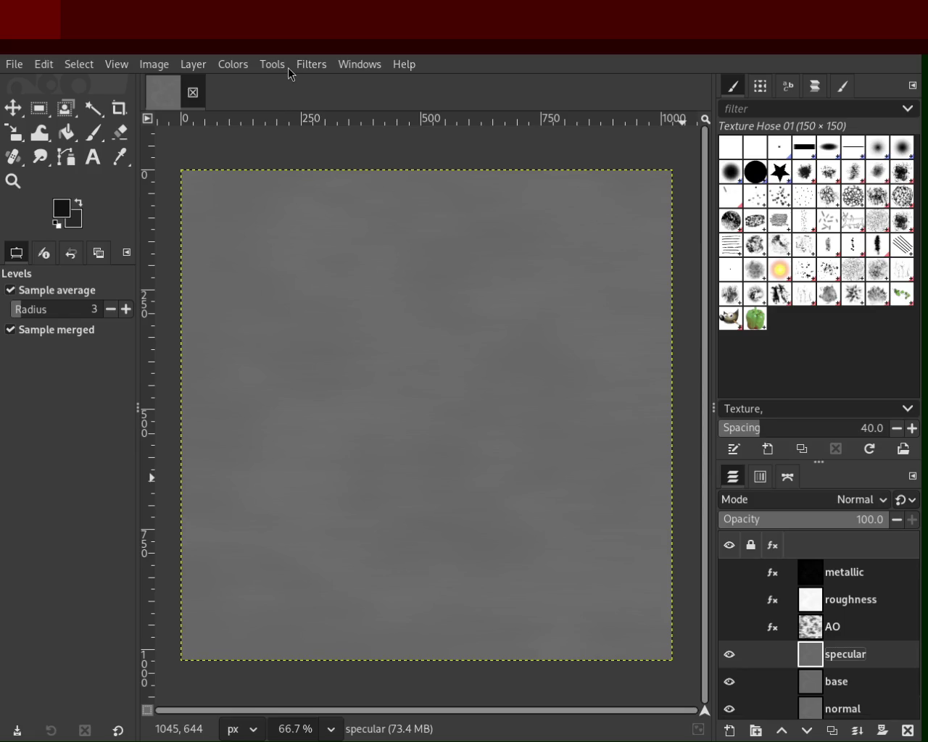
{"action": "left_click", "coordinate": [314, 65]}
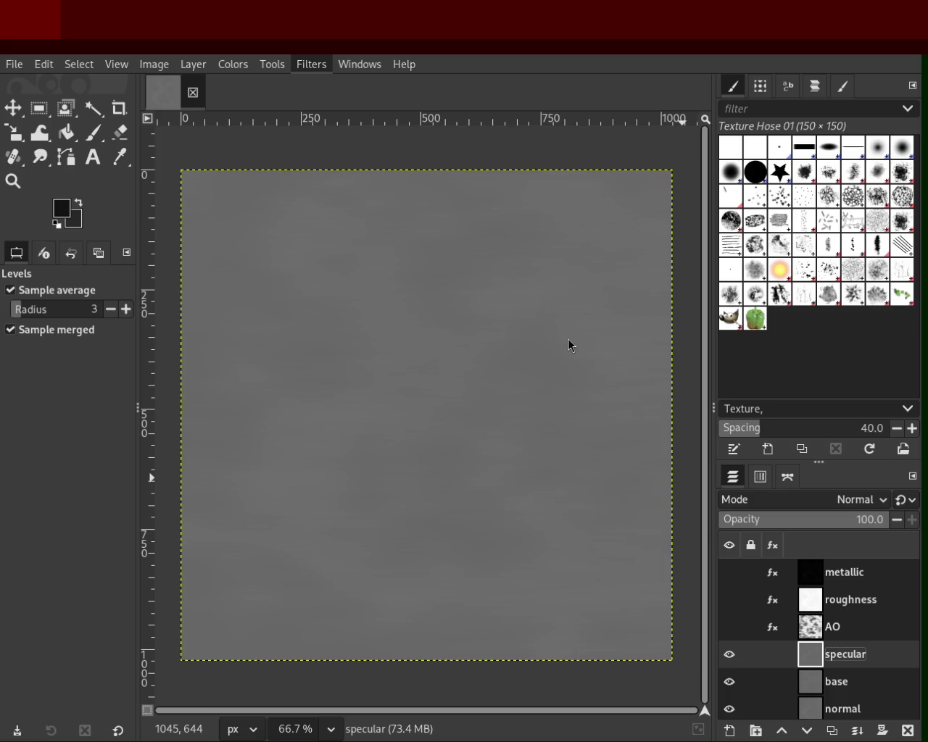
{"action": "left_click", "coordinate": [570, 319]}
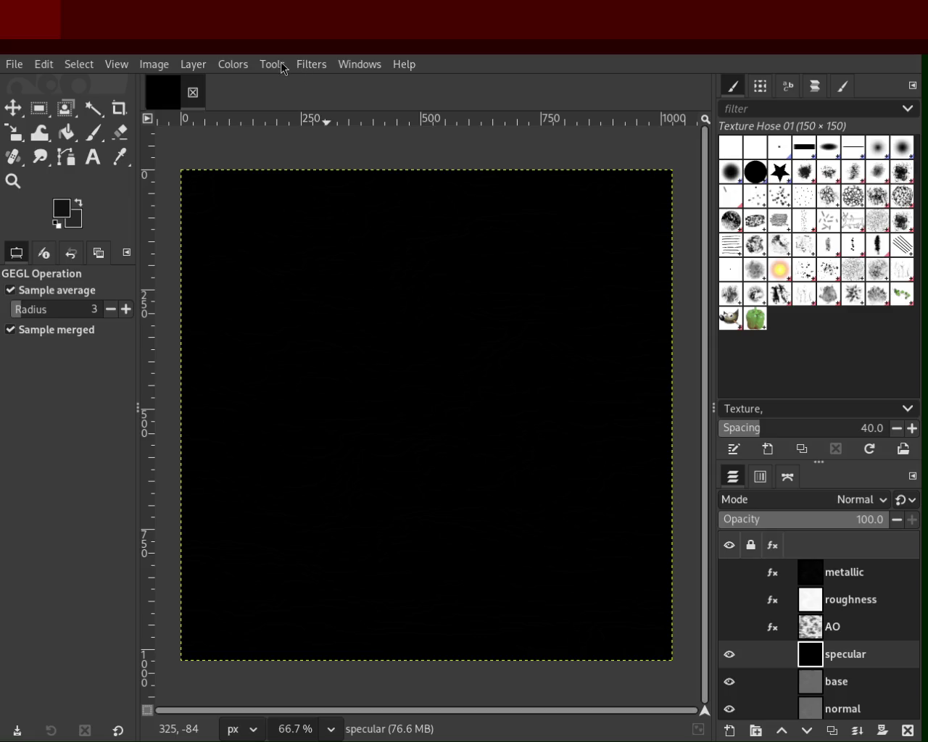
{"action": "left_click", "coordinate": [232, 64]}
{"action": "left_click", "coordinate": [288, 222]}
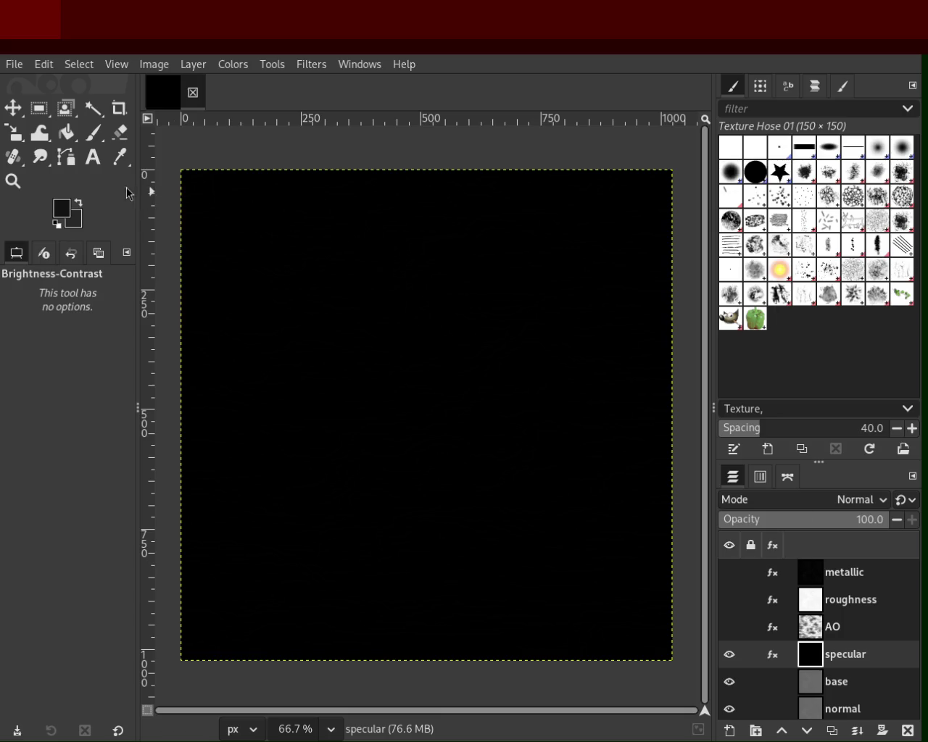
{"action": "left_click", "coordinate": [67, 133]}
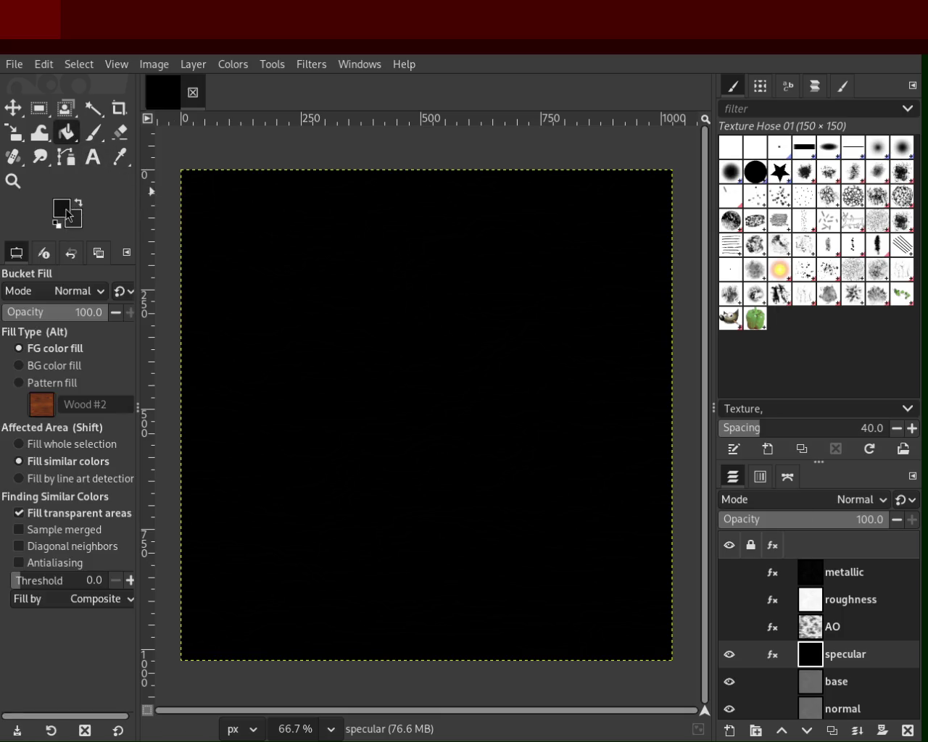
{"action": "key", "text": "x"}
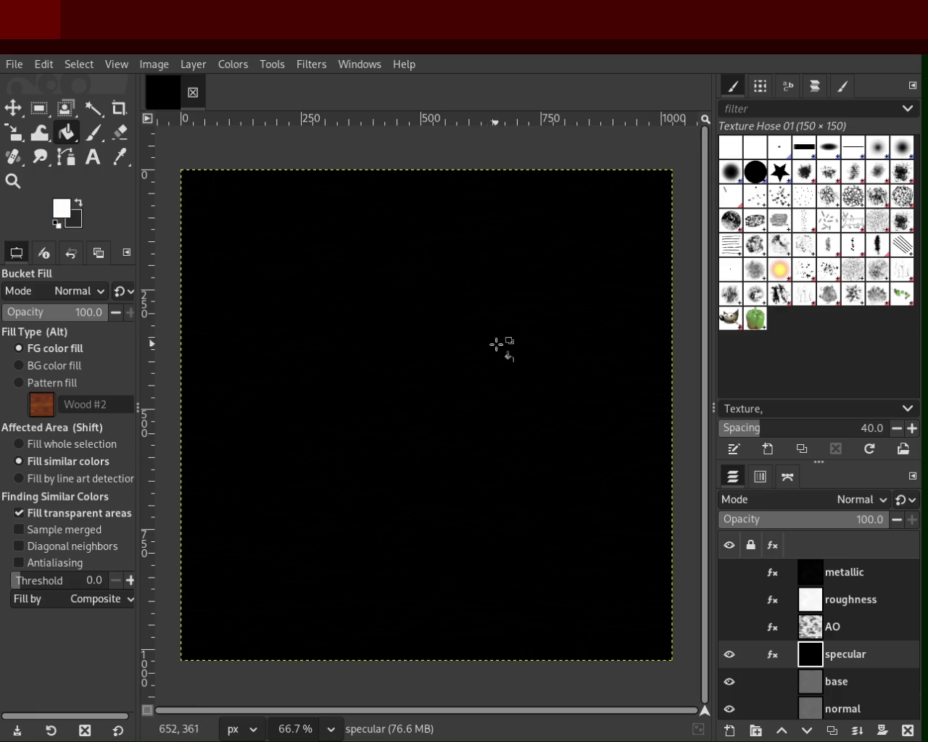
{"action": "left_click", "coordinate": [496, 345]}
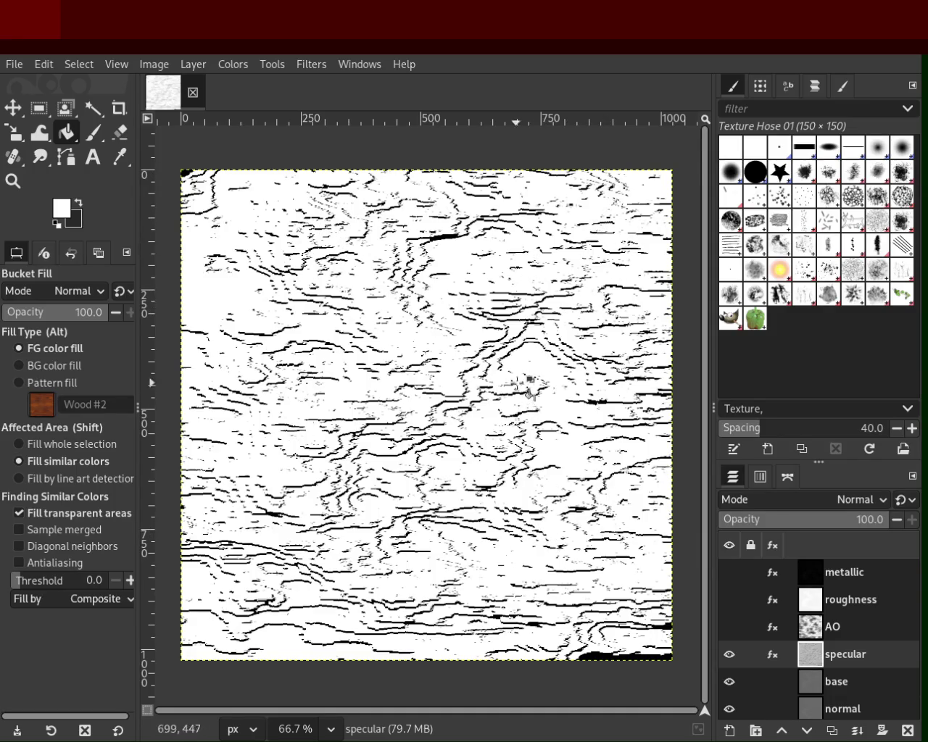
{"action": "key", "text": "ctrl+x"}
{"action": "key", "text": "ctrl+z"}
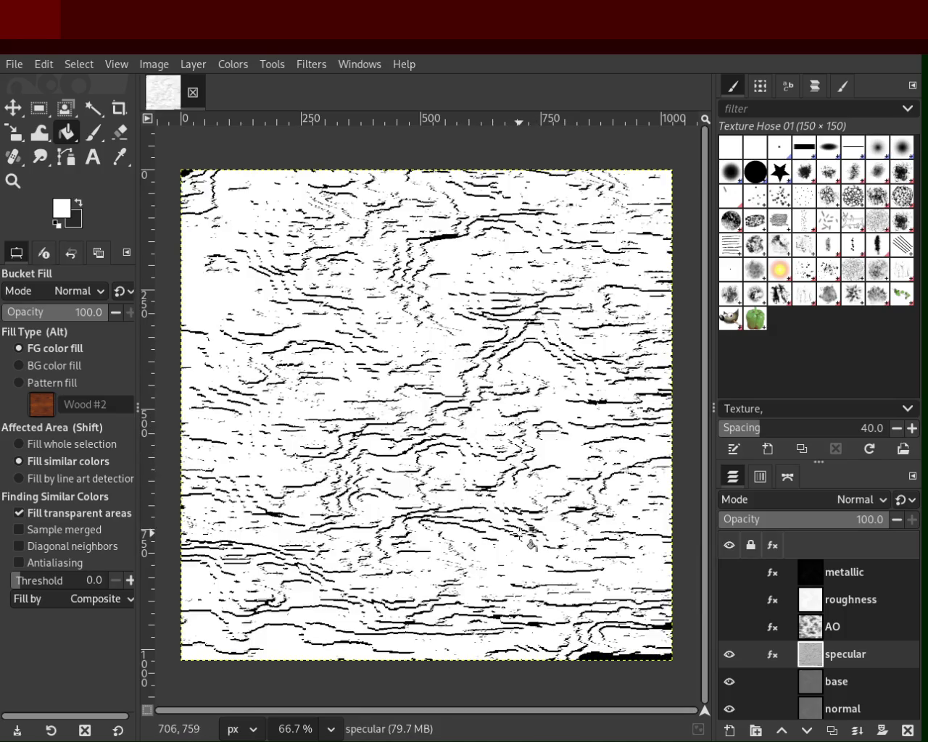
{"action": "key", "text": "ctrl+x"}
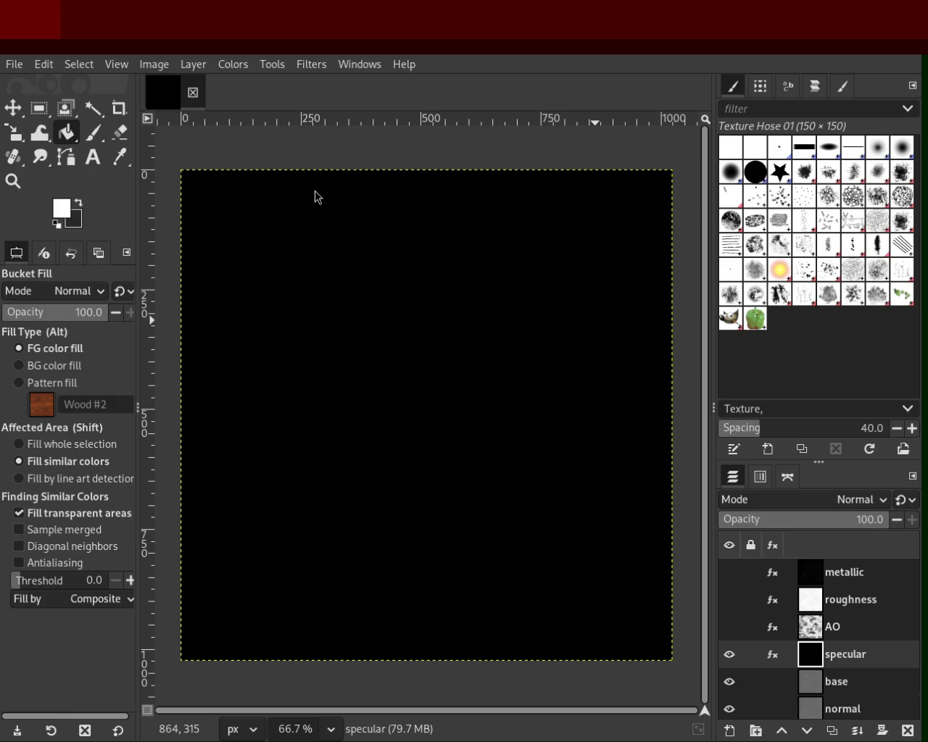
{"action": "key", "text": "ctrl+z"}
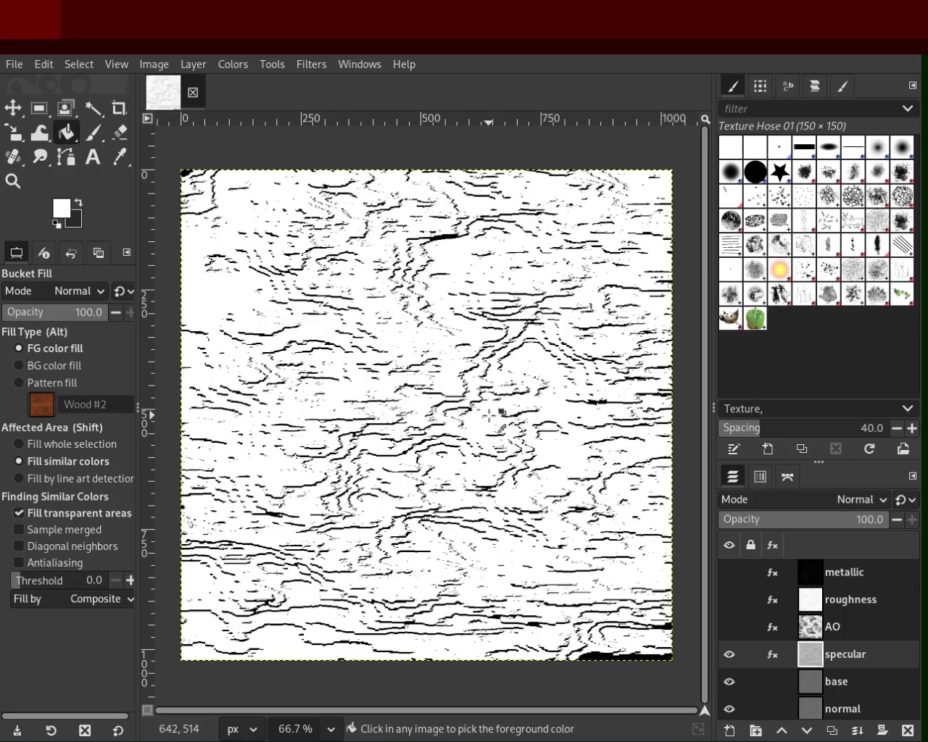
{"action": "key", "text": "ctrl+x"}
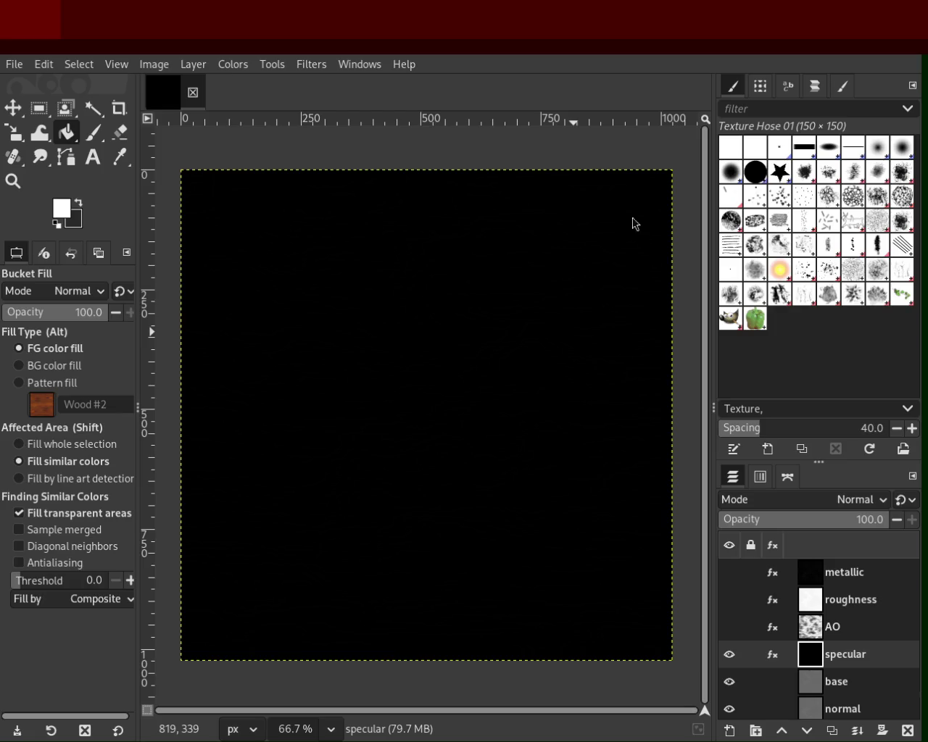
{"action": "left_click", "coordinate": [410, 344]}
{"action": "key", "text": "ctrl+z"}
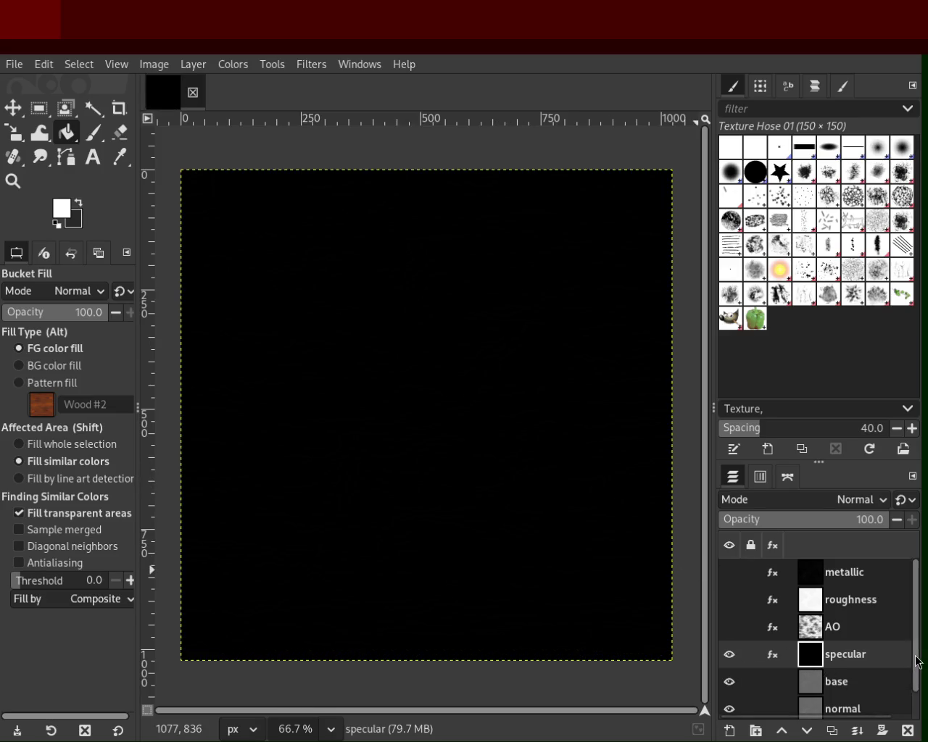
- Move the normal layer above base, hide specular, re-run Normal Map on it, then hide it
{"action": "scroll", "coordinate": [918, 662], "scroll_direction": "down", "scroll_amount": 1}
{"action": "left_click", "coordinate": [823, 674]}
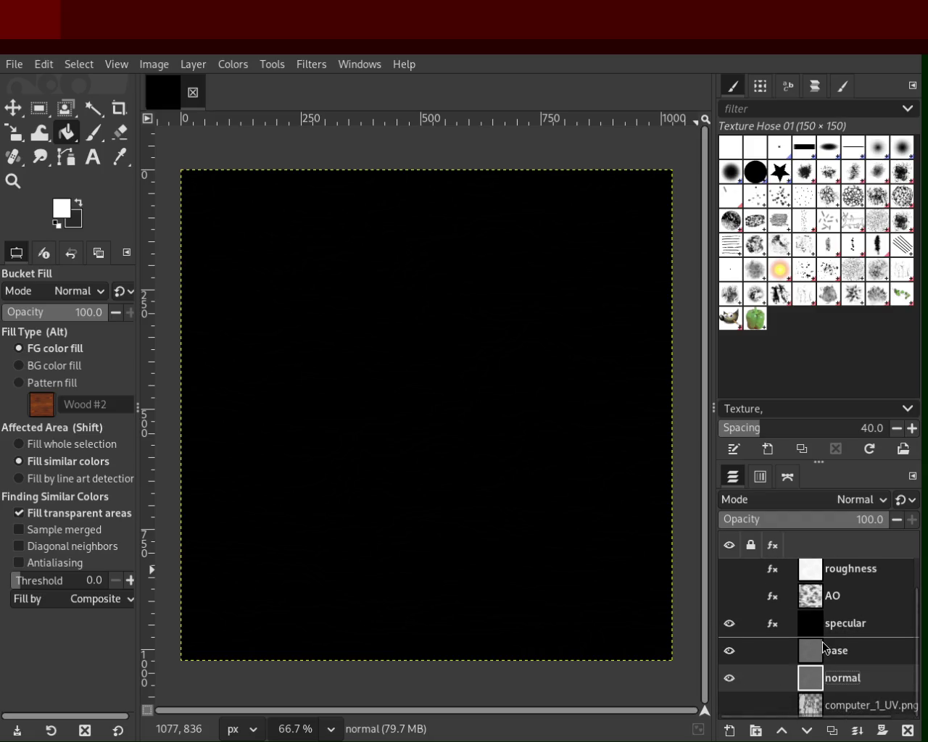
{"action": "left_click_drag", "start_coordinate": [824, 648], "coordinate": [812, 655]}
{"action": "left_click", "coordinate": [731, 623]}
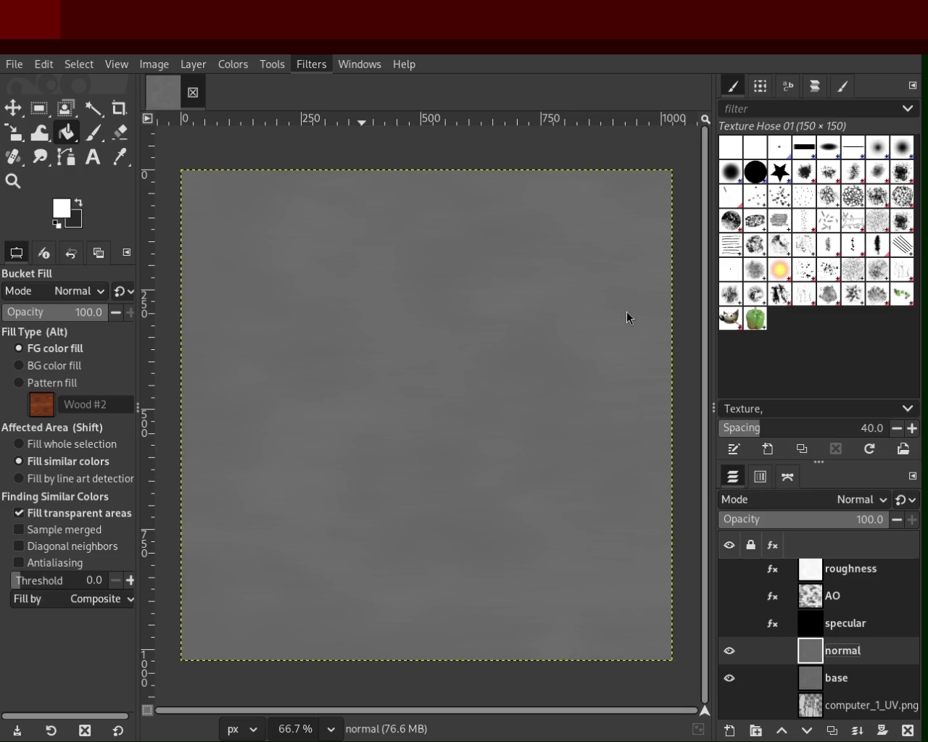
{"action": "key", "text": "ctrl+f"}
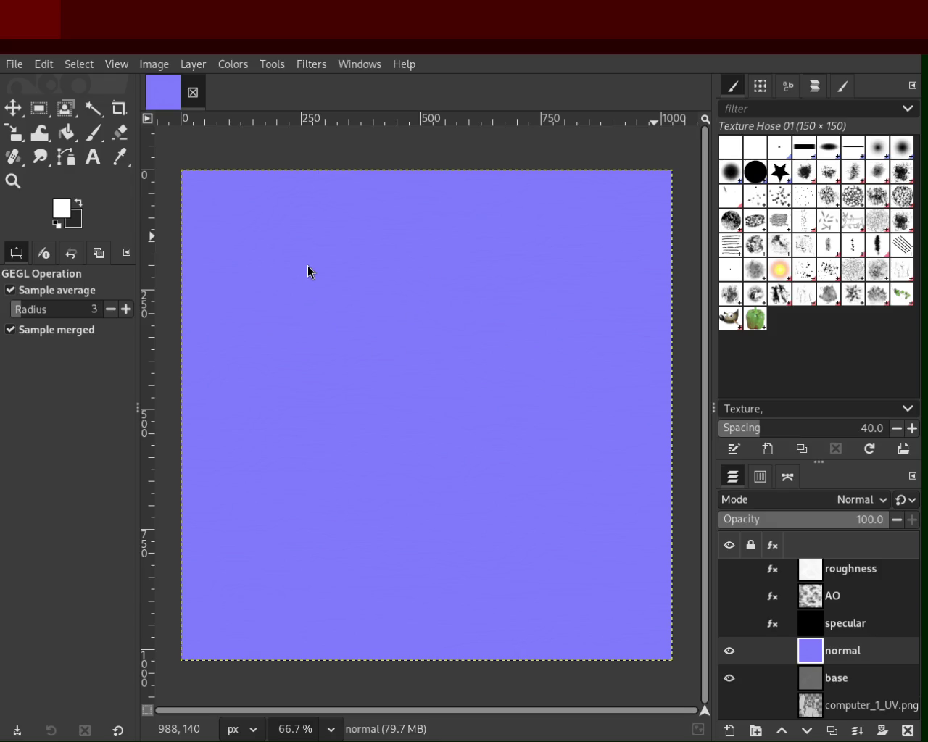
{"action": "left_click", "coordinate": [729, 651]}
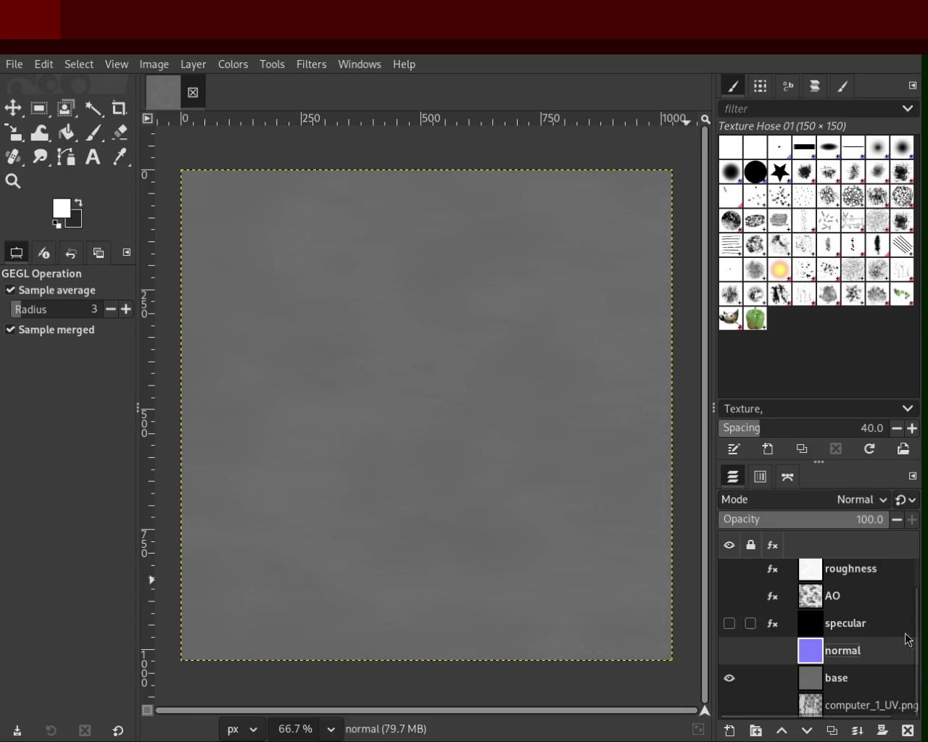
{"action": "left_click_drag", "start_coordinate": [918, 652], "coordinate": [918, 613]}
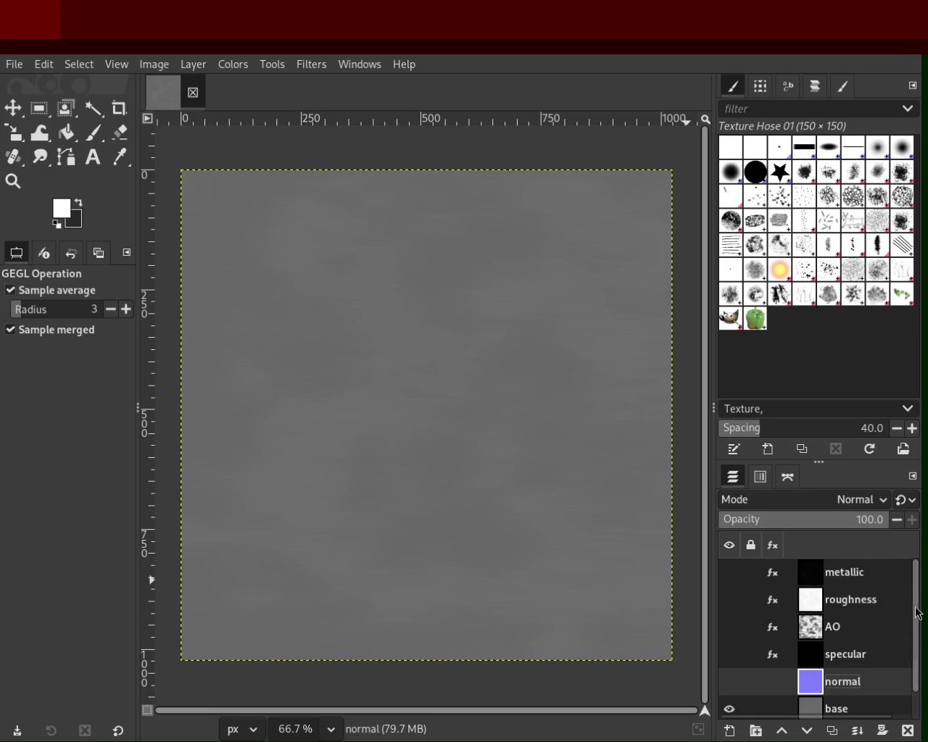
{"action": "left_click", "coordinate": [730, 573]}
{"action": "left_click", "coordinate": [729, 600]}
{"action": "left_click", "coordinate": [729, 627]}
{"action": "left_click", "coordinate": [729, 654]}
{"action": "left_click", "coordinate": [729, 682]}
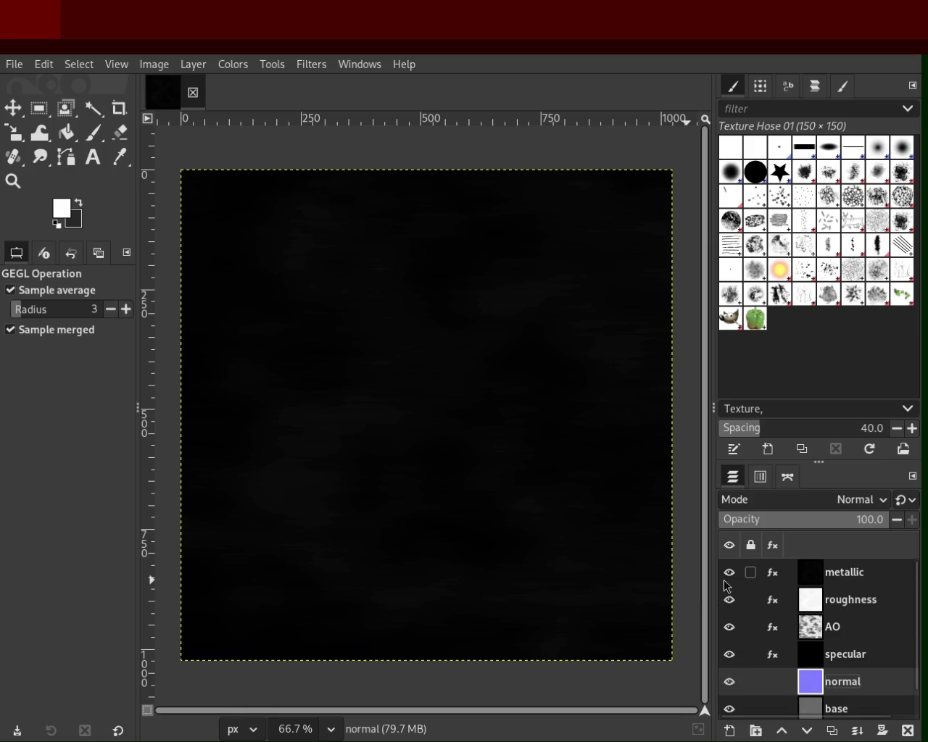
{"action": "left_click", "coordinate": [835, 573]}
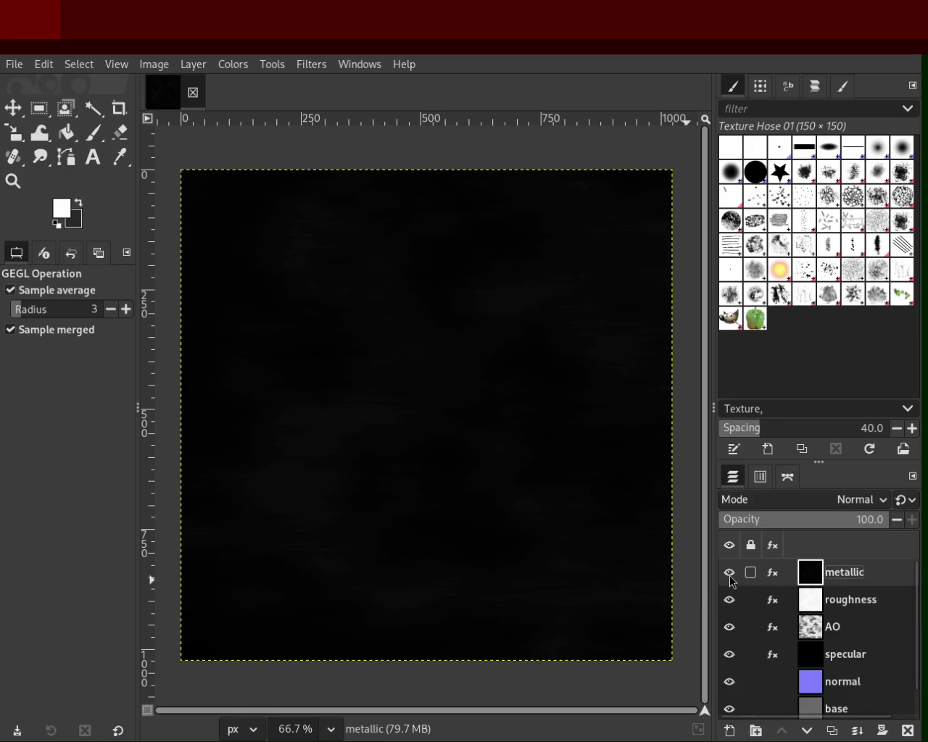
{"action": "left_click", "coordinate": [729, 572]}
{"action": "left_click", "coordinate": [730, 599]}
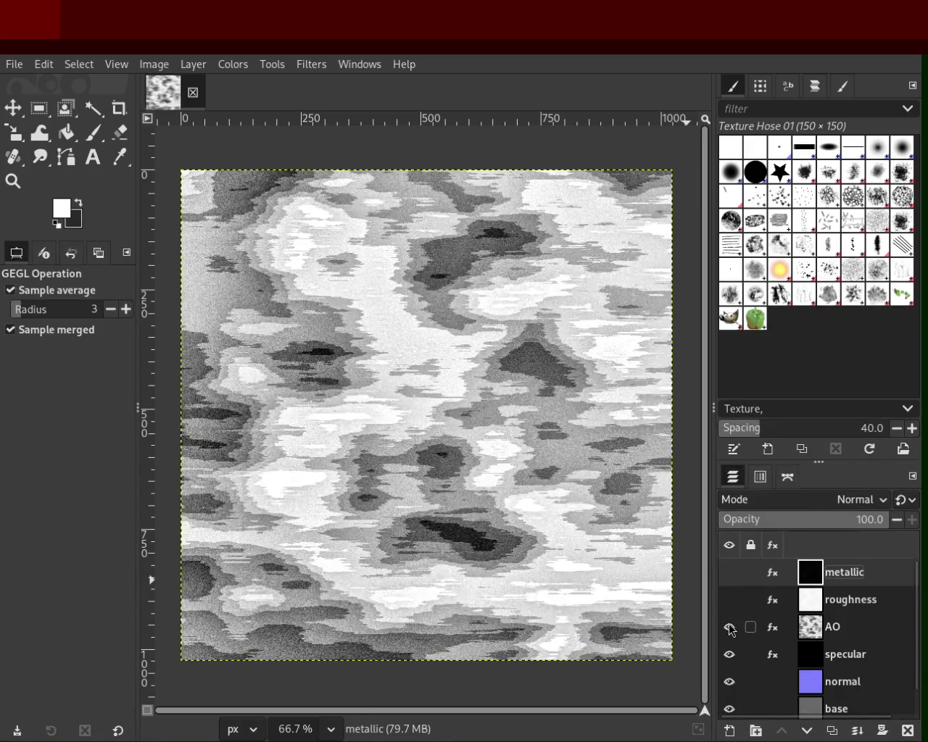
{"action": "left_click", "coordinate": [729, 627]}
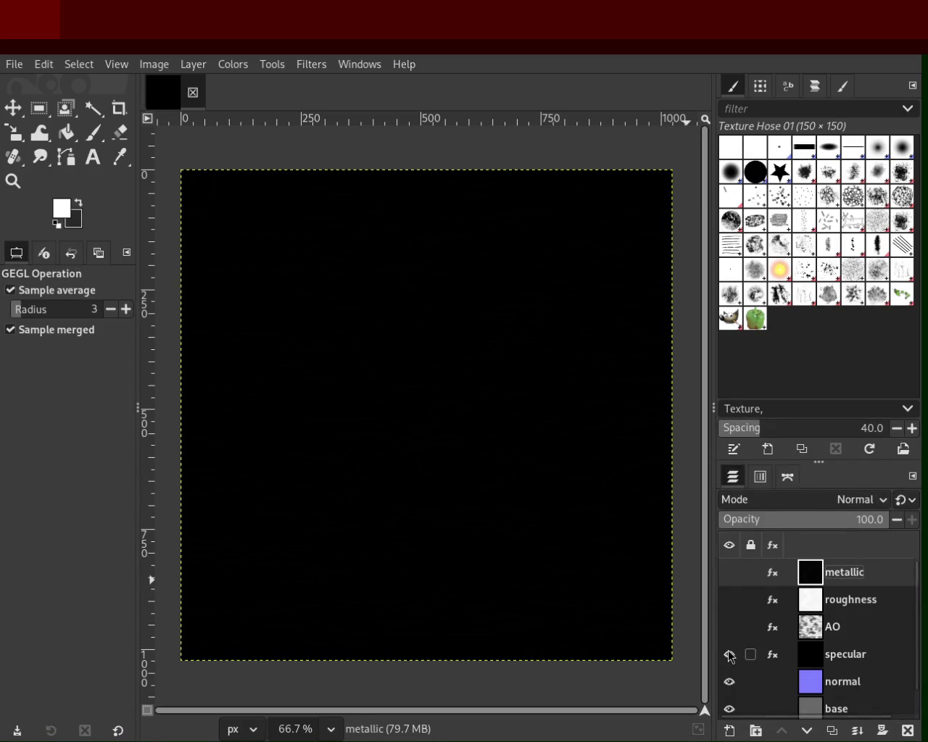
{"action": "left_click", "coordinate": [729, 655]}
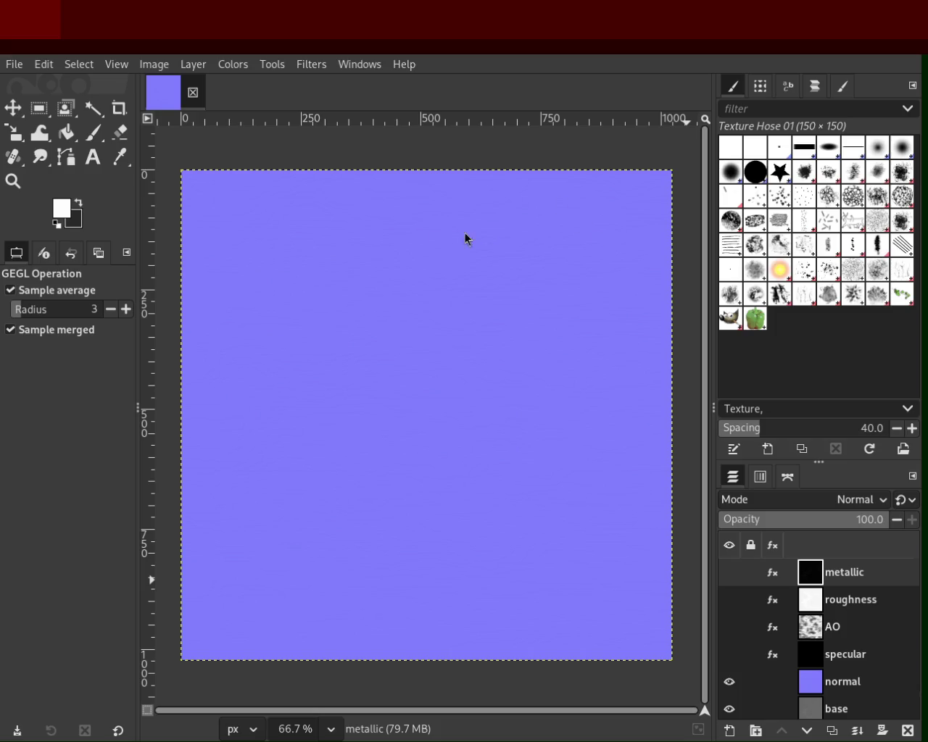
{"action": "left_click", "coordinate": [728, 681]}
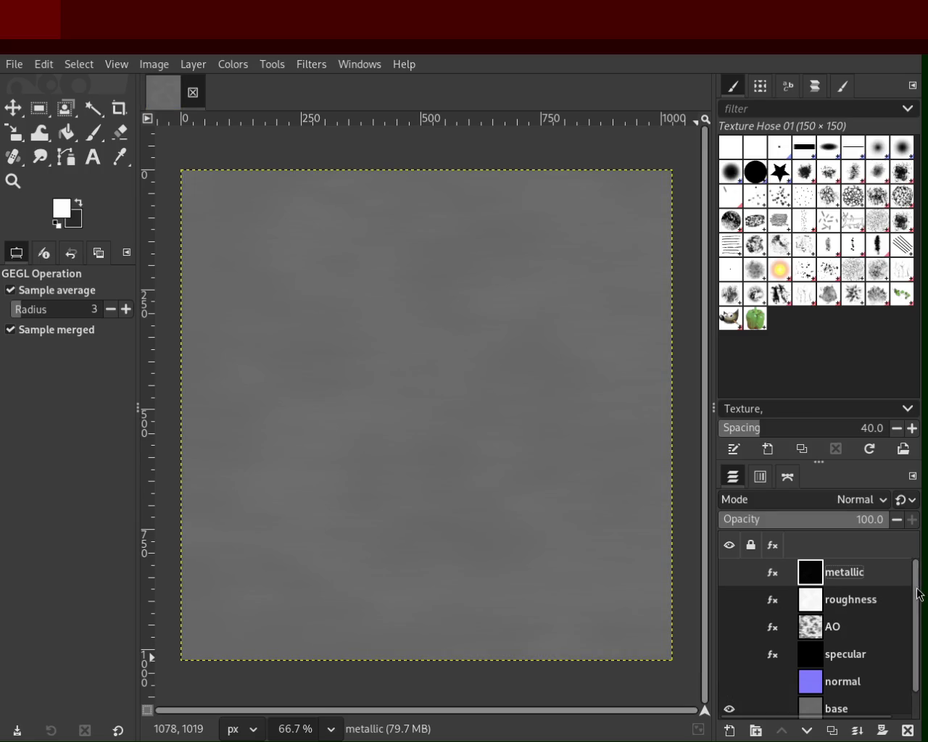
{"action": "left_click_drag", "start_coordinate": [918, 586], "coordinate": [918, 649]}
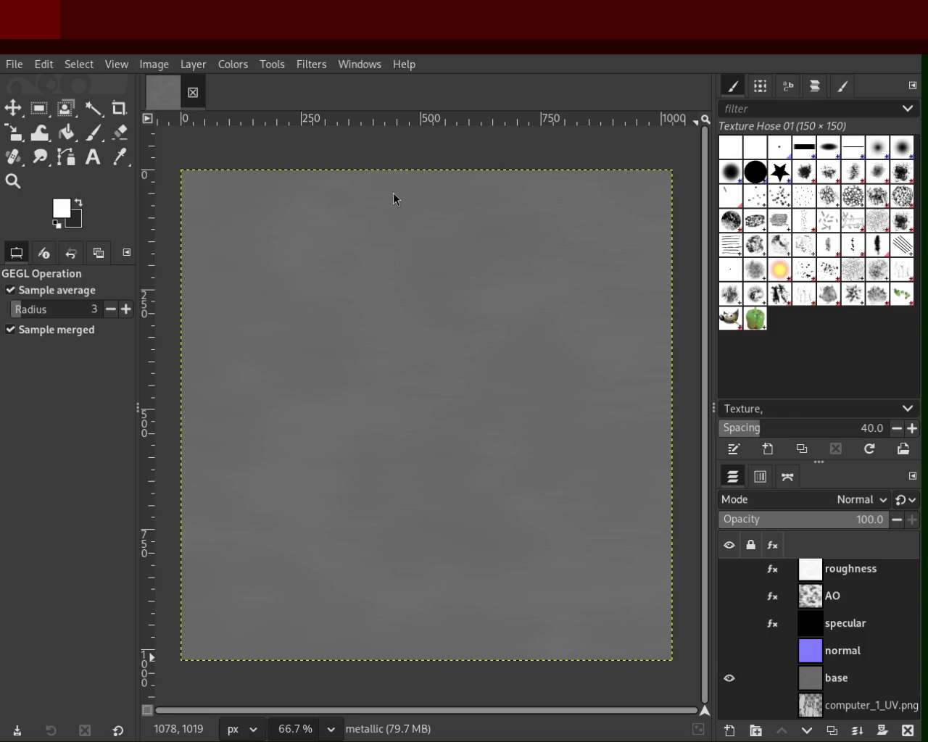
{"action": "left_click", "coordinate": [728, 703]}
- Check the computer_1_UV.png layout, then turn base, normal, specular, AO and roughness back on
{"action": "left_click", "coordinate": [728, 679]}
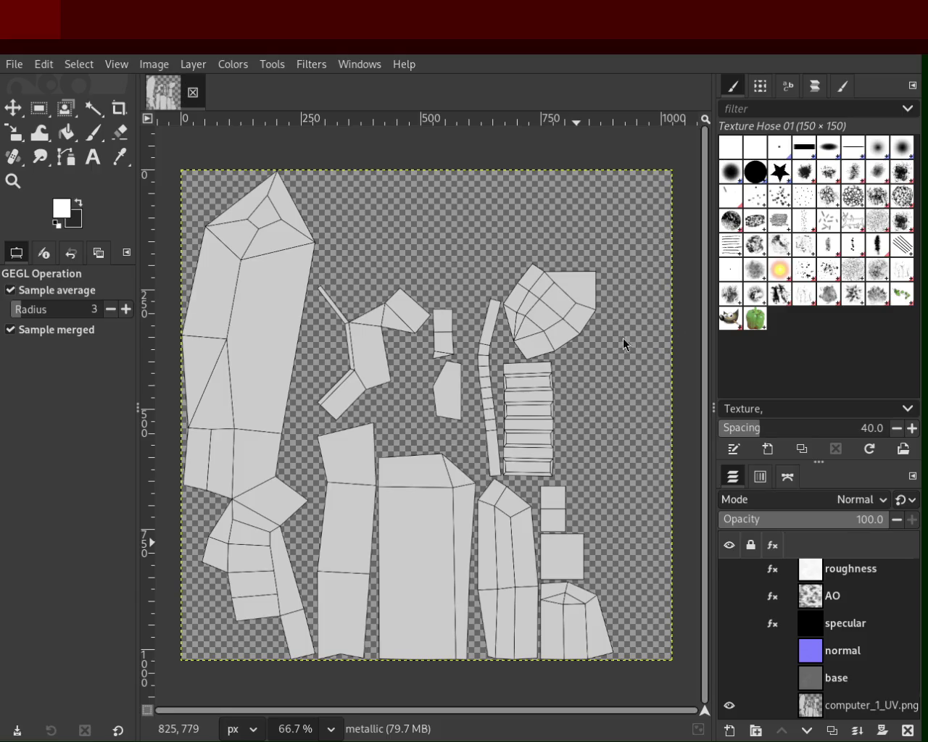
{"action": "left_click", "coordinate": [817, 680]}
{"action": "left_click", "coordinate": [729, 678]}
{"action": "left_click", "coordinate": [729, 651]}
{"action": "left_click", "coordinate": [730, 623]}
{"action": "left_click", "coordinate": [729, 596]}
{"action": "left_click", "coordinate": [729, 569]}
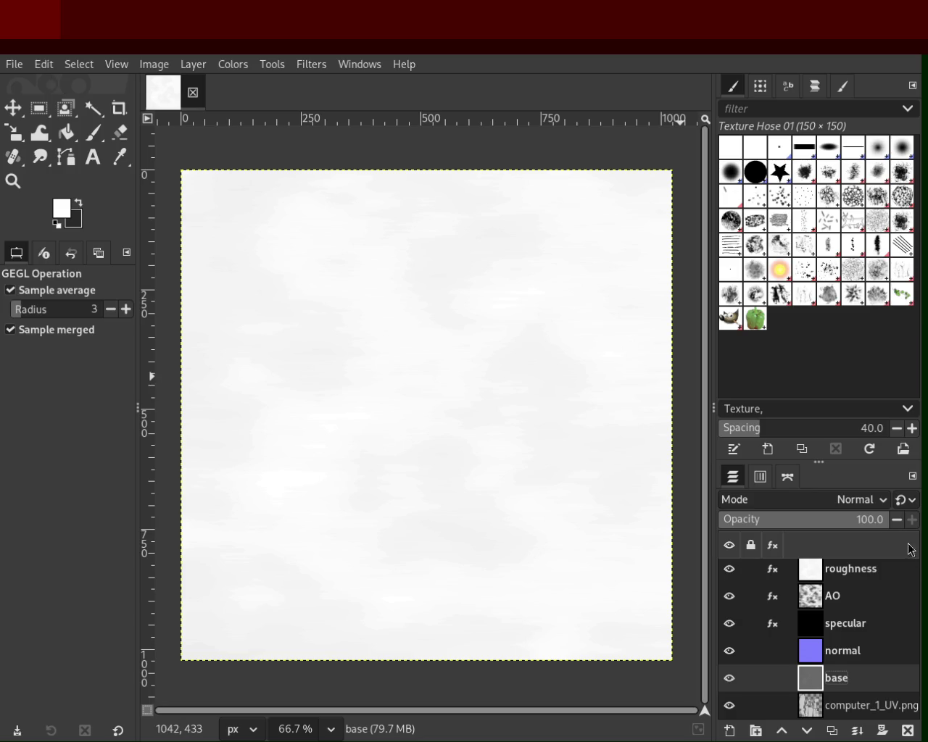
{"action": "scroll", "coordinate": [919, 578], "scroll_direction": "up", "scroll_amount": 2}
- Select the metallic layer, show its near-black map, and start editing its name
{"action": "left_click", "coordinate": [829, 565]}
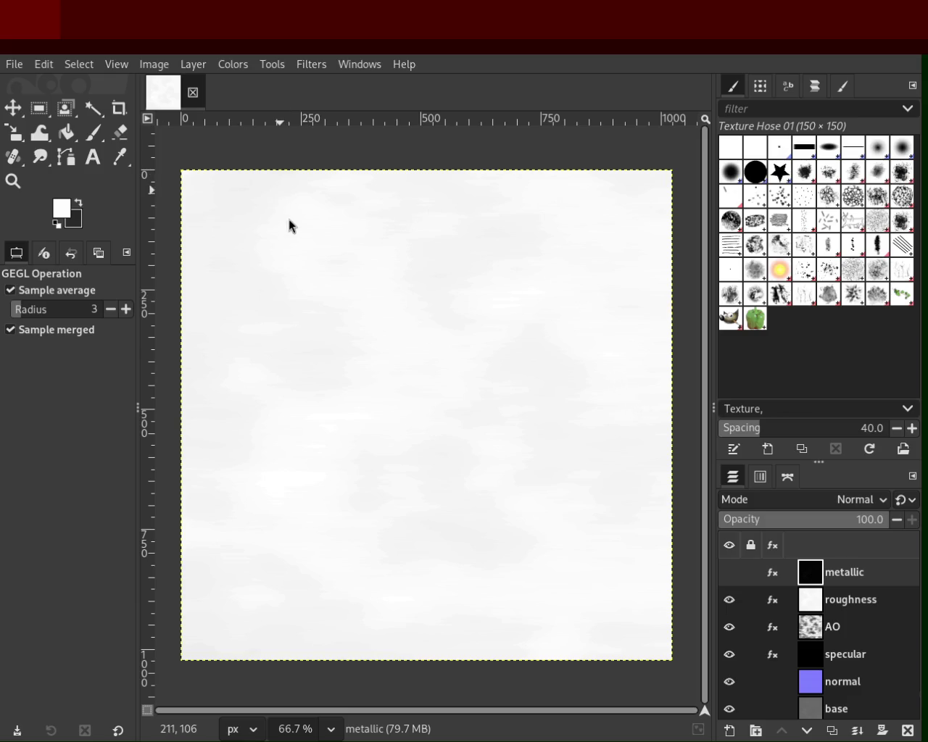
{"action": "mouse_move", "coordinate": [791, 580]}
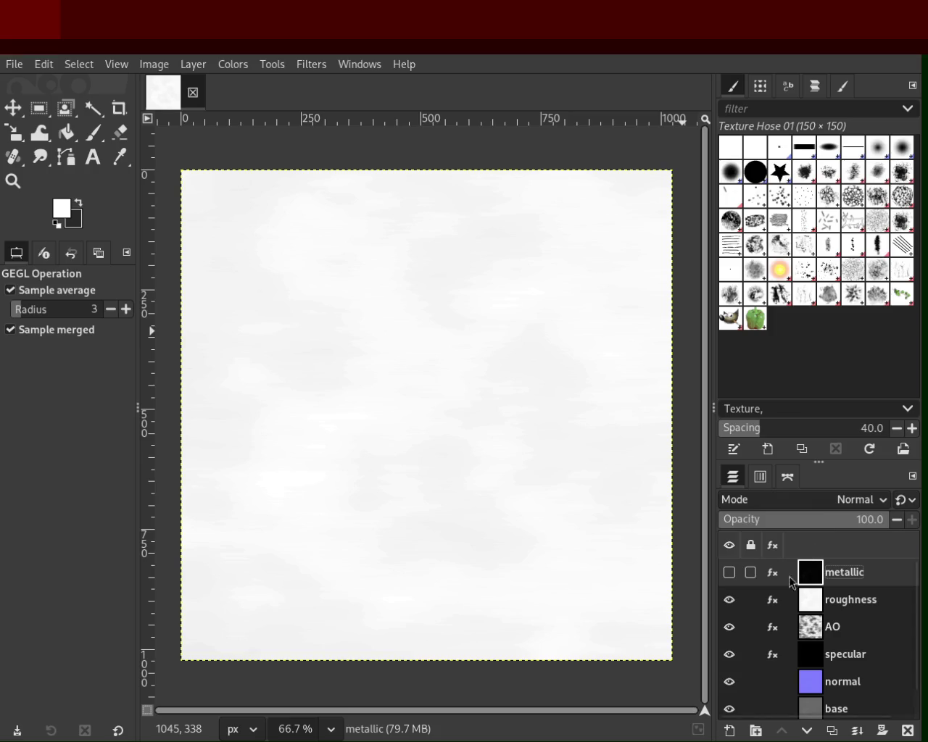
{"action": "left_click", "coordinate": [737, 573]}
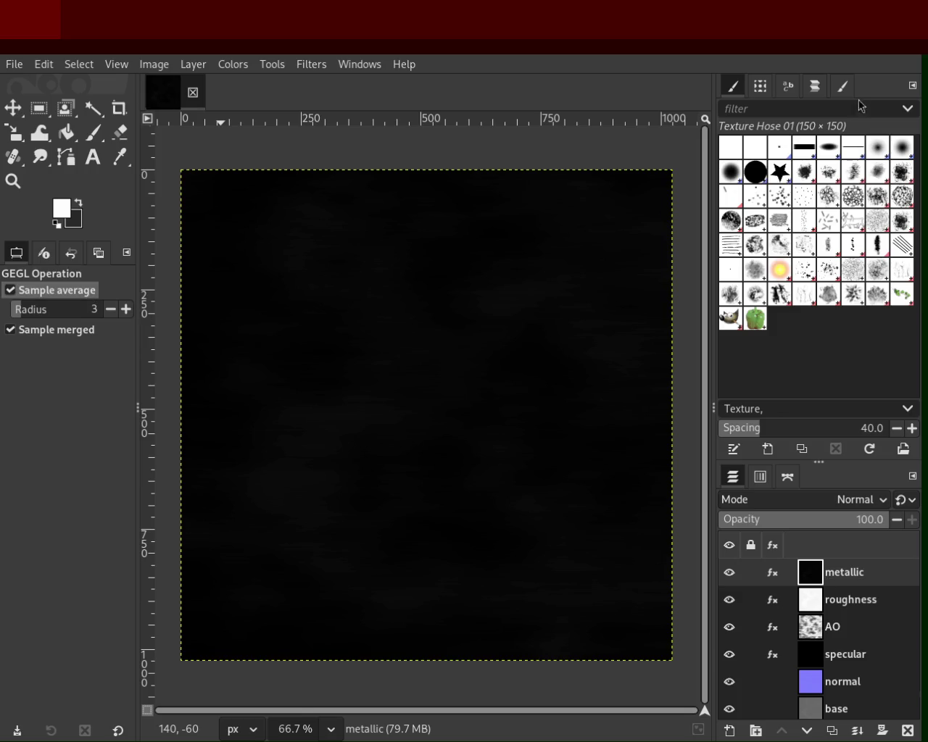
{"action": "double_click", "coordinate": [844, 573]}
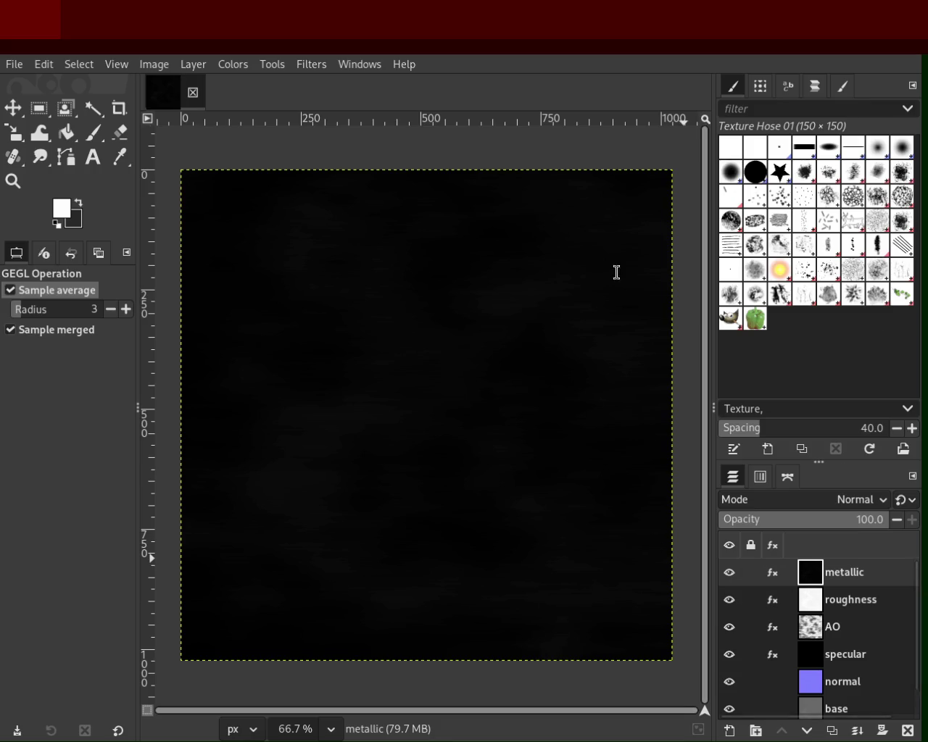
- Export the metallic map over metallic.png with Ctrl+E, then hide the metallic layer
{"action": "key", "text": "ctrl+e"}
{"action": "left_click", "coordinate": [729, 572]}
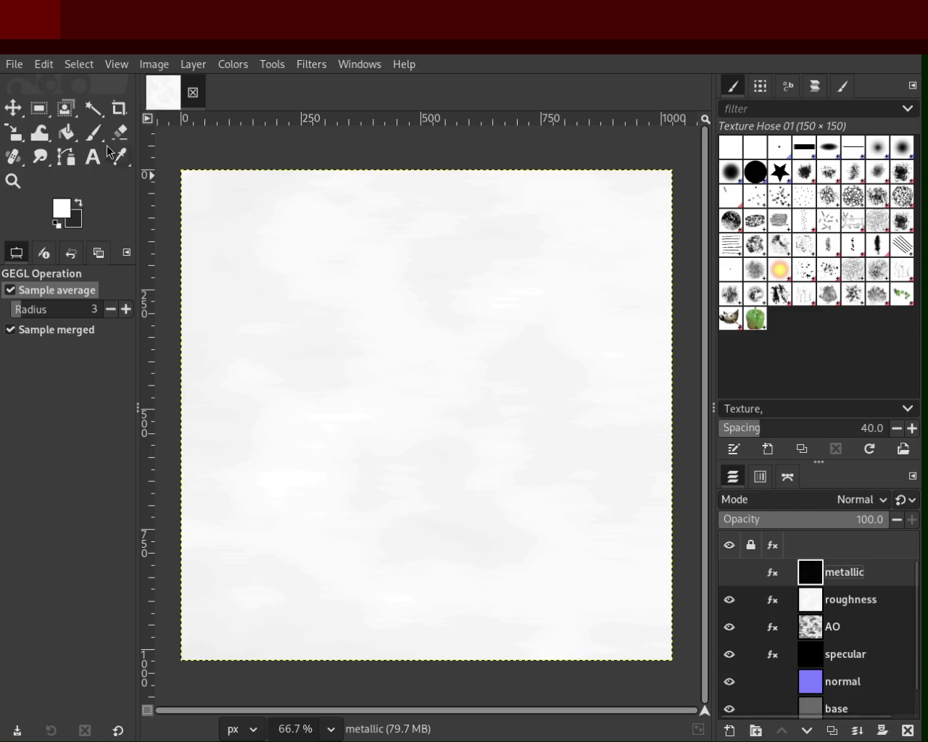
- Save the GIMP project and export the roughness map and AO.png, hiding each layer after export
{"action": "key", "text": "ctrl+s"}
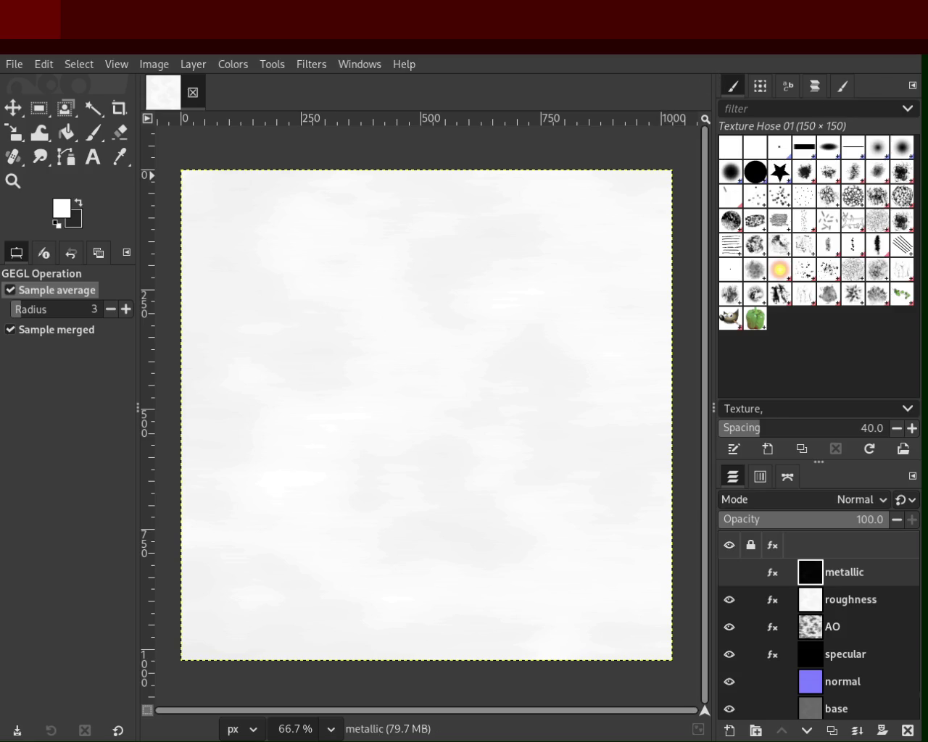
{"action": "key", "text": "ctrl+e"}
{"action": "left_click", "coordinate": [729, 600]}
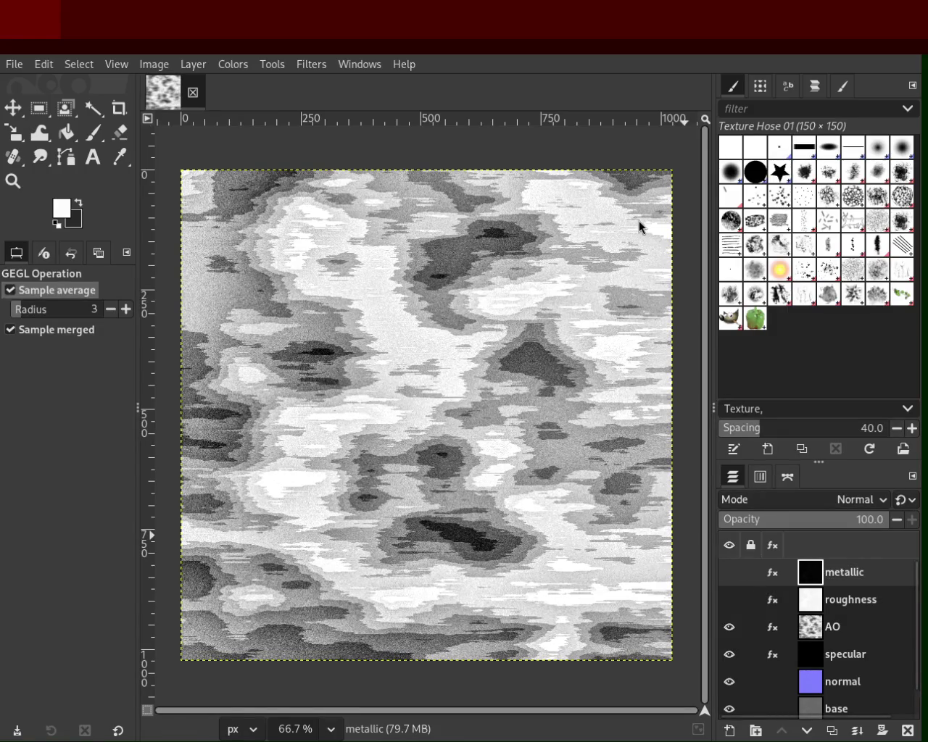
{"action": "key", "text": "ctrl+e"}
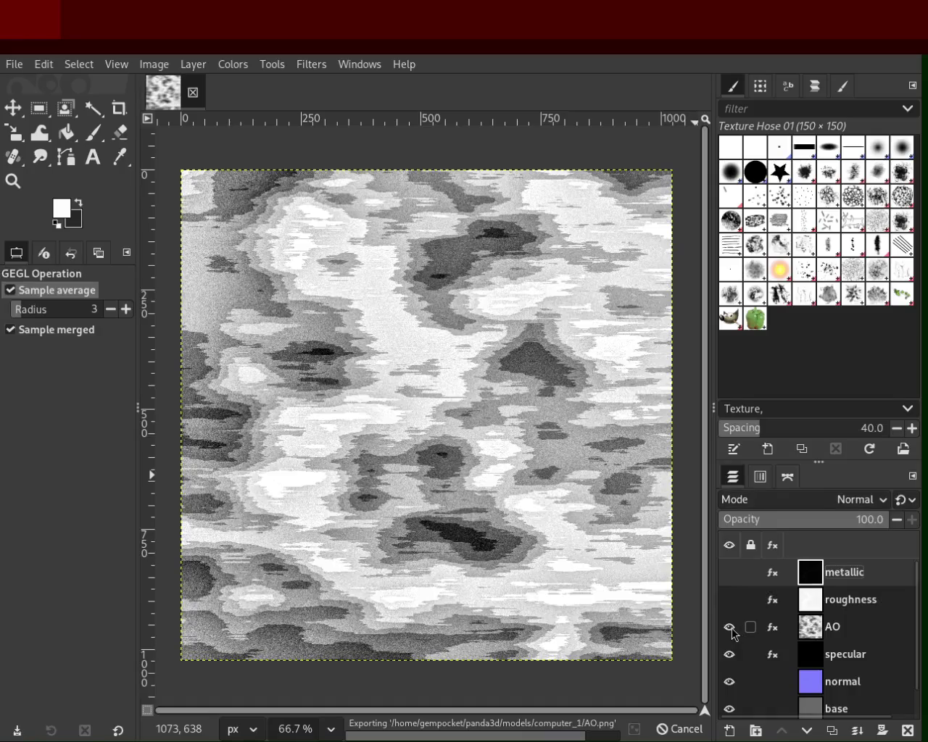
{"action": "left_click", "coordinate": [729, 627]}
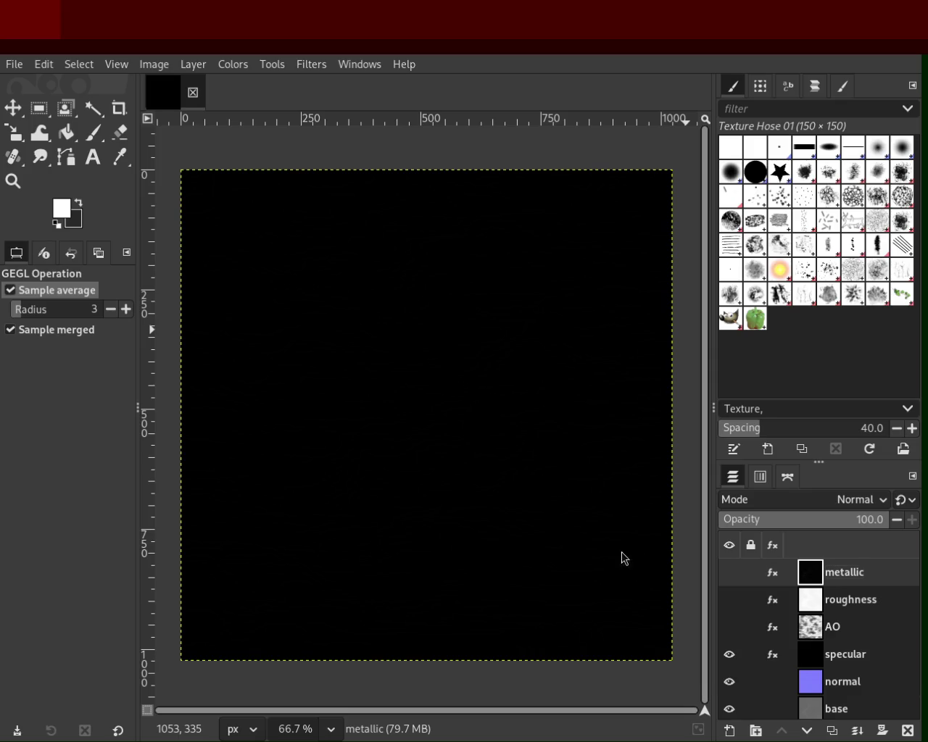
- Export specular, normal and base PNGs into the computer_1 models folder, hiding specular and normal in turn
{"action": "key", "text": "ctrl+e"}
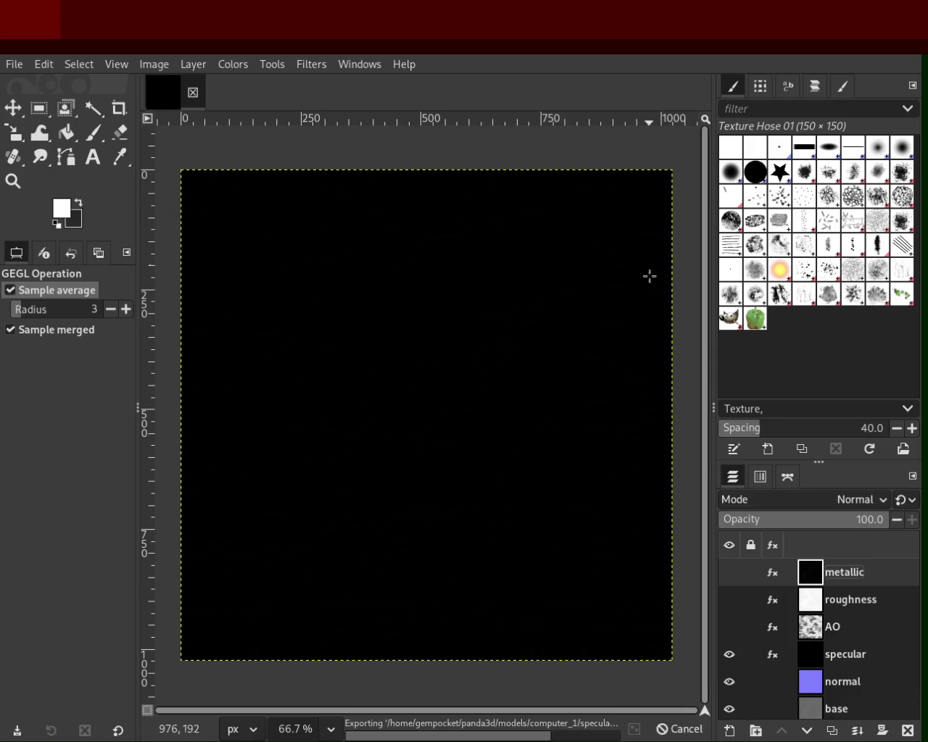
{"action": "left_click", "coordinate": [726, 655]}
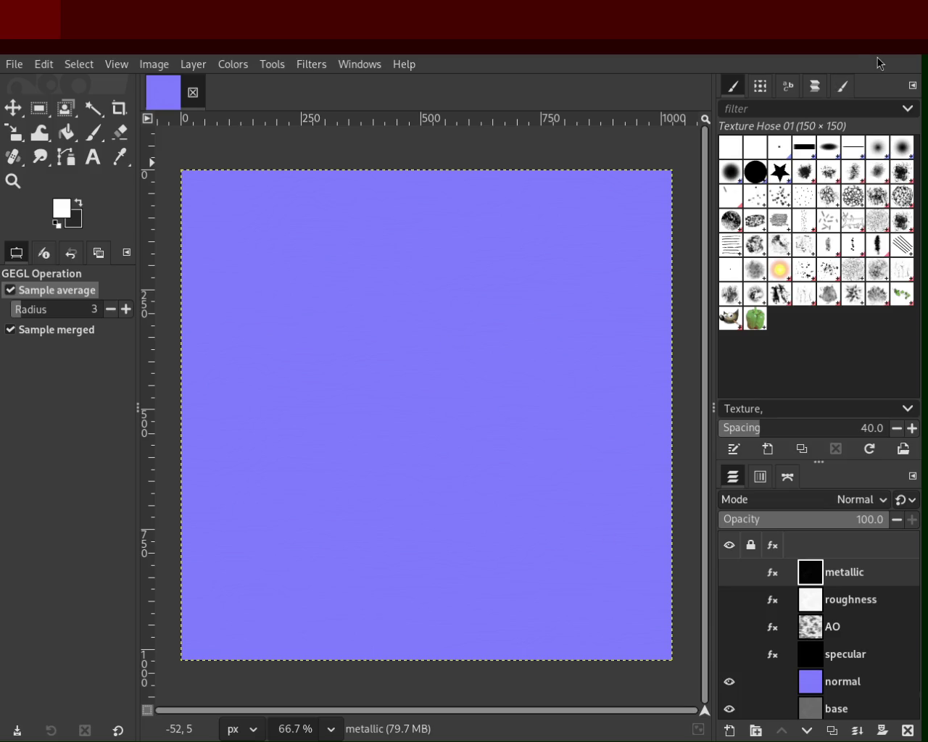
{"action": "key", "text": "ctrl+e"}
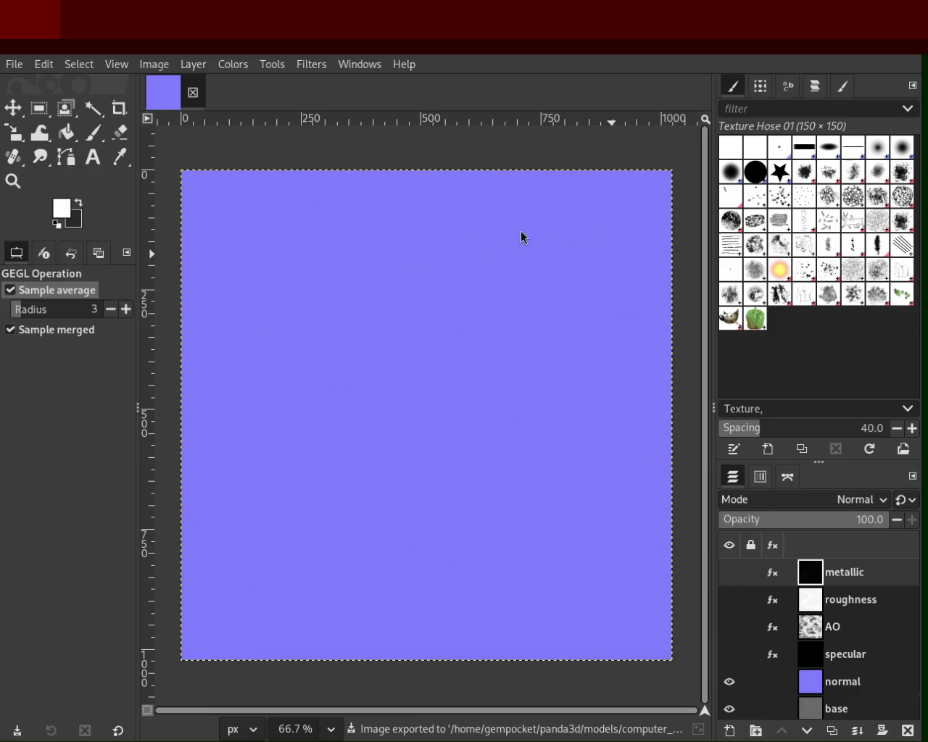
{"action": "left_click", "coordinate": [728, 685]}
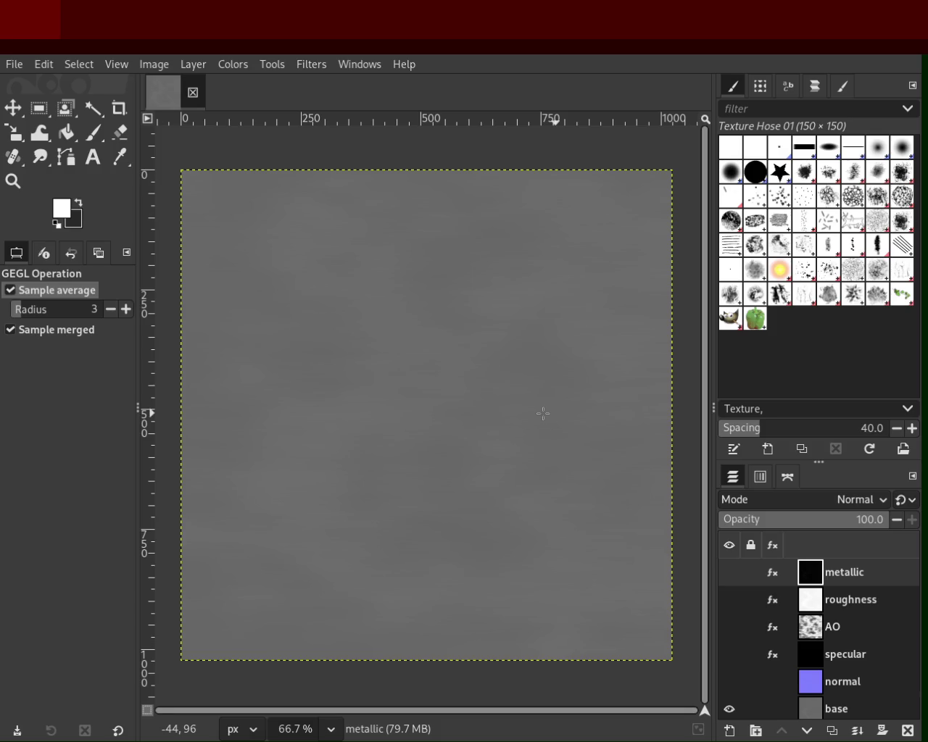
{"action": "key", "text": "ctrl+e"}
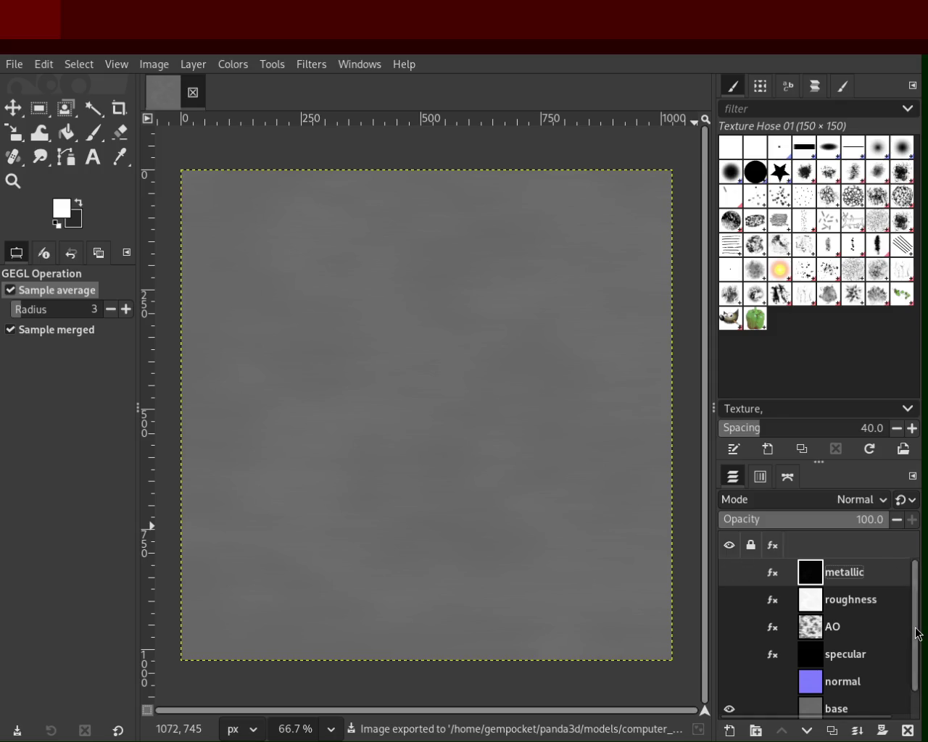
{"action": "scroll", "coordinate": [918, 652], "scroll_direction": "down", "scroll_amount": 1}
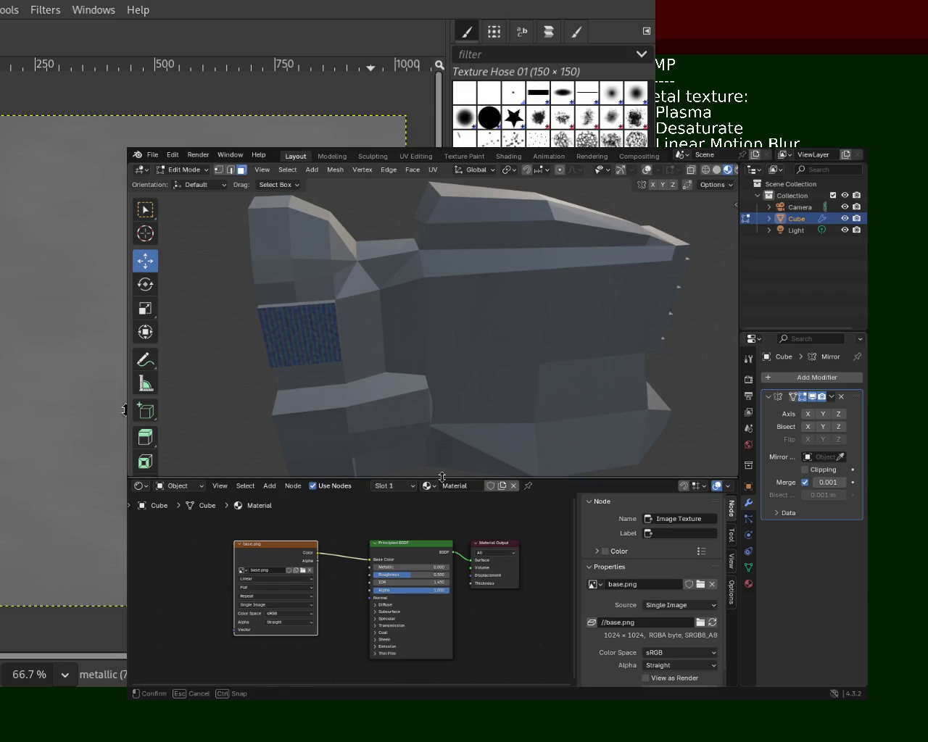
- Enlarge the Shader Editor and pan to the base.png, Principled BSDF and Material Output nodes
{"action": "left_click_drag", "start_coordinate": [441, 479], "coordinate": [431, 270]}
{"action": "middle_click_drag", "start_coordinate": [328, 368], "coordinate": [403, 423]}
{"action": "key", "text": "shift+a"}
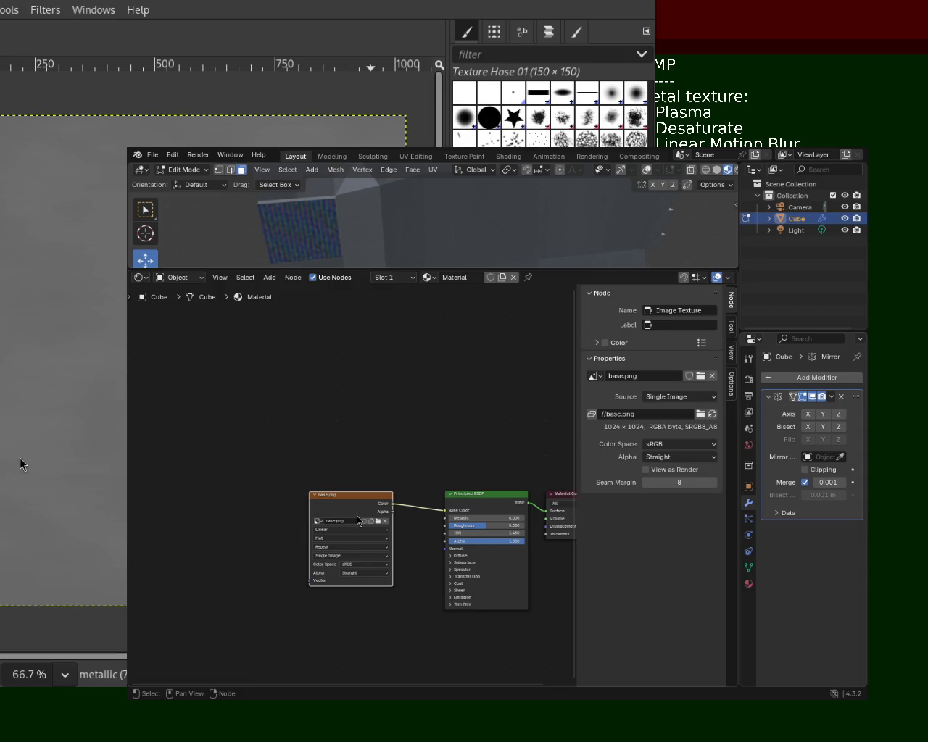
{"action": "right_click", "coordinate": [265, 398]}
- Add an Image Texture node by searching 'image', place it, and duplicate it into five empty copies
{"action": "left_click", "coordinate": [221, 284]}
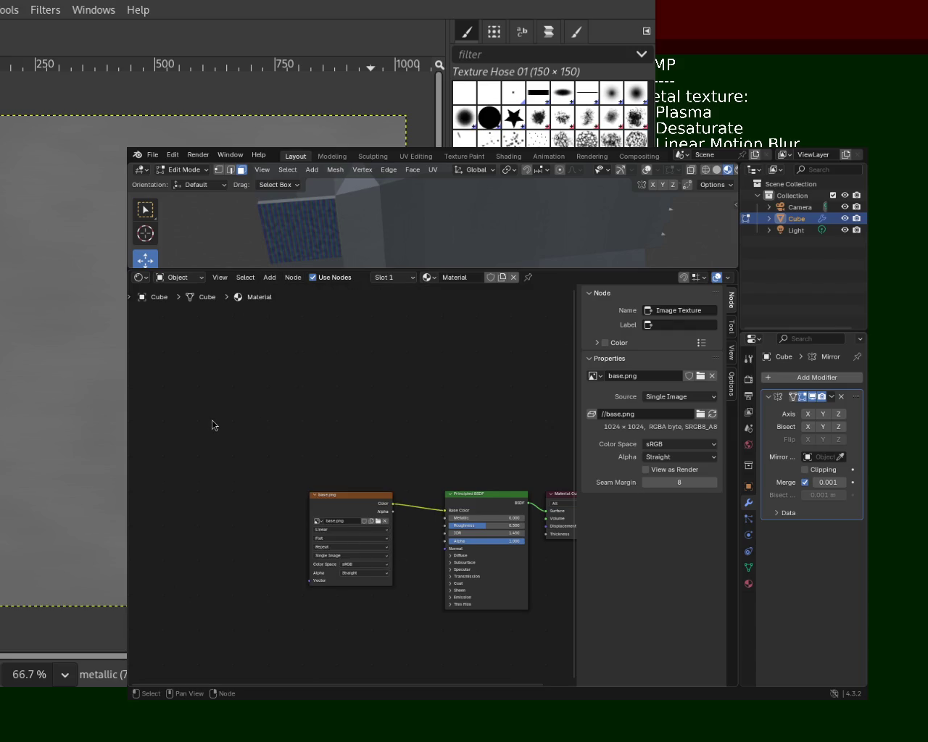
{"action": "key", "text": "shift+a"}
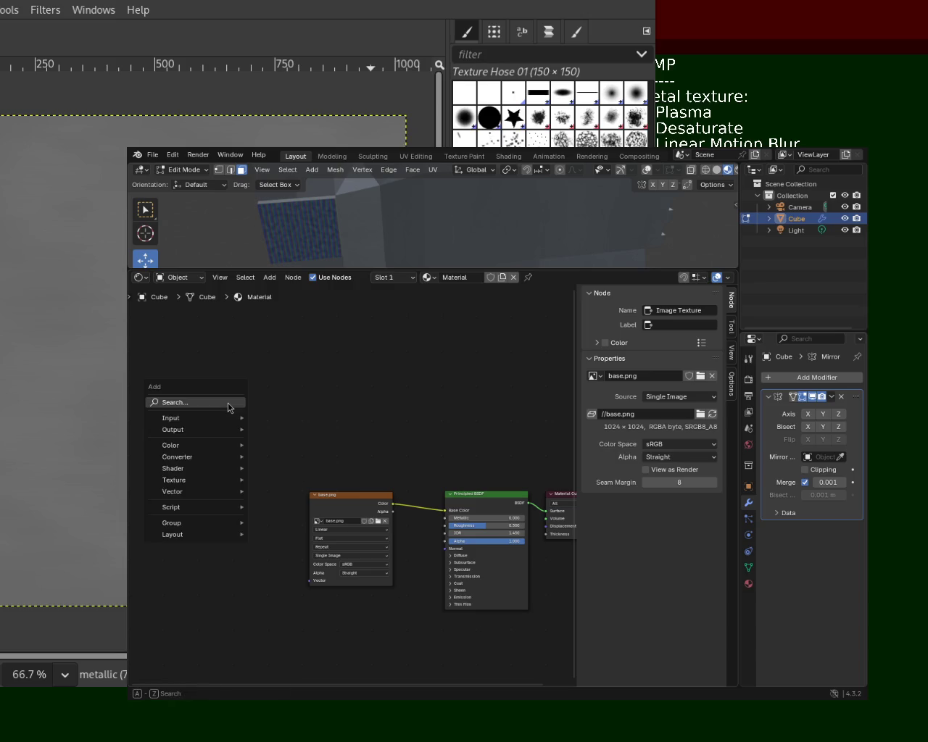
{"action": "left_click", "coordinate": [228, 403]}
{"action": "type", "text": "image"}
{"action": "key", "text": "Return"}
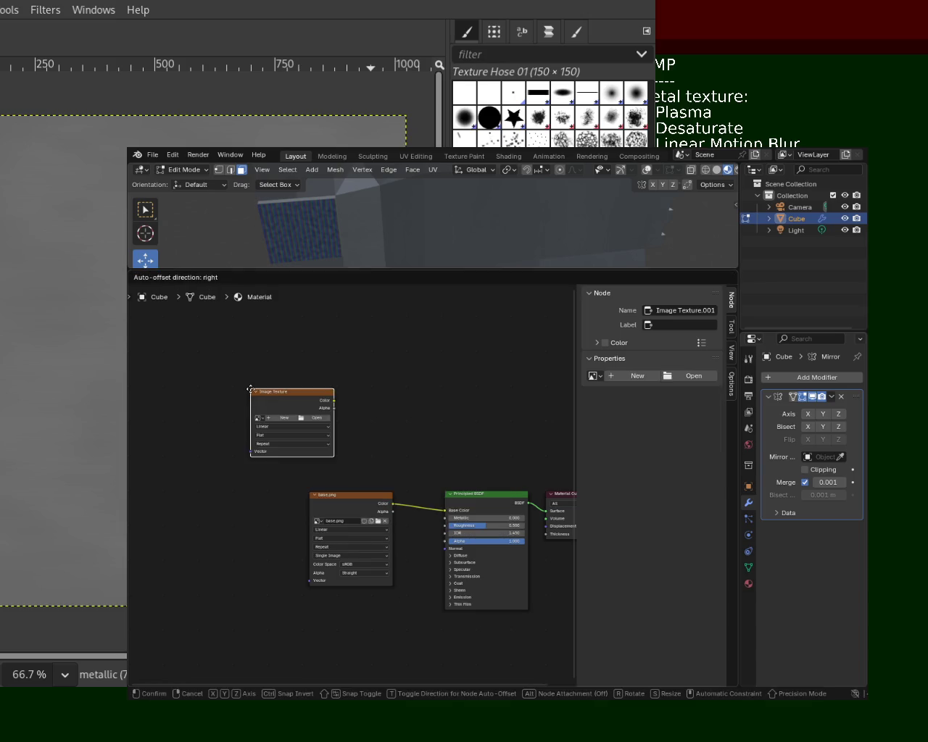
{"action": "left_click", "coordinate": [296, 365]}
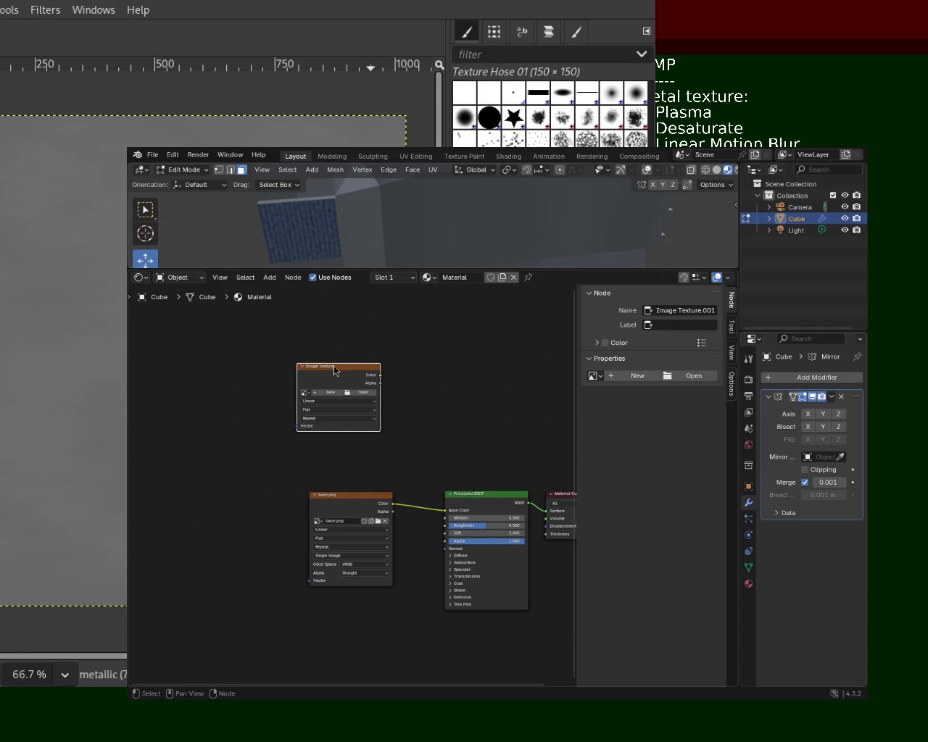
{"action": "key", "text": "ctrl+v"}
{"action": "key", "text": "ctrl+v"}
{"action": "key", "text": "ctrl+v"}
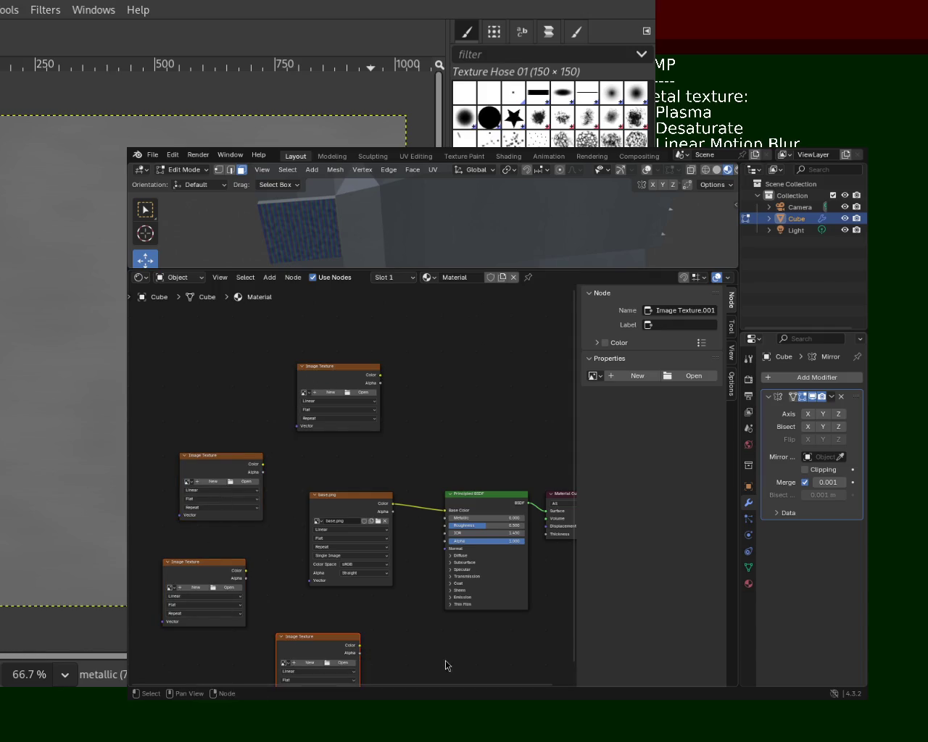
{"action": "key", "text": "ctrl+v"}
{"action": "left_click_drag", "start_coordinate": [379, 375], "coordinate": [410, 385]}
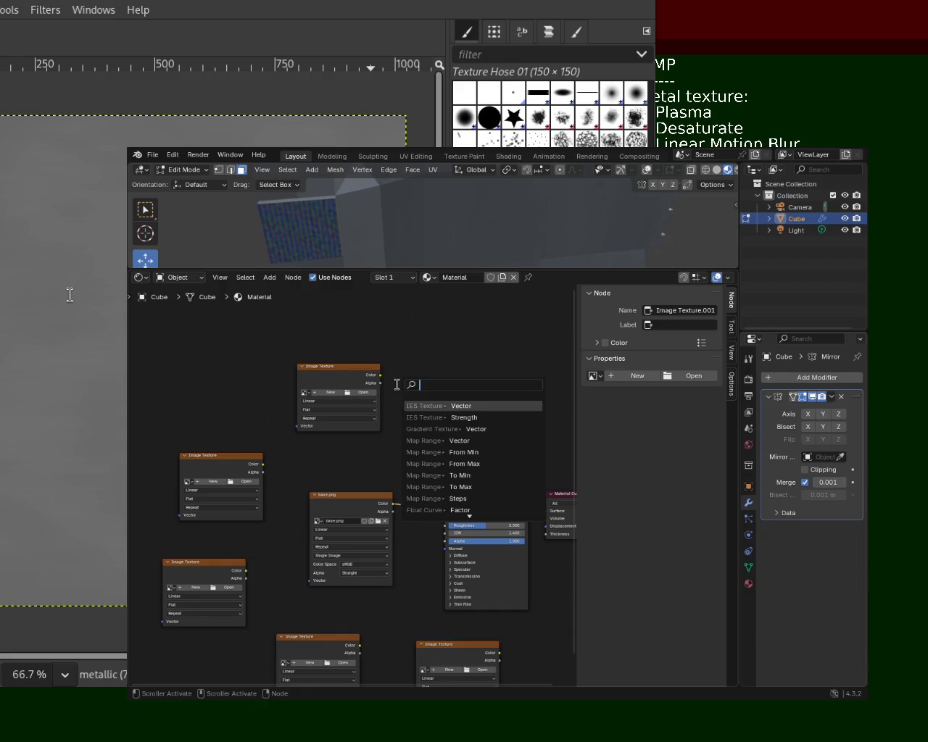
{"action": "key", "text": "Escape"}
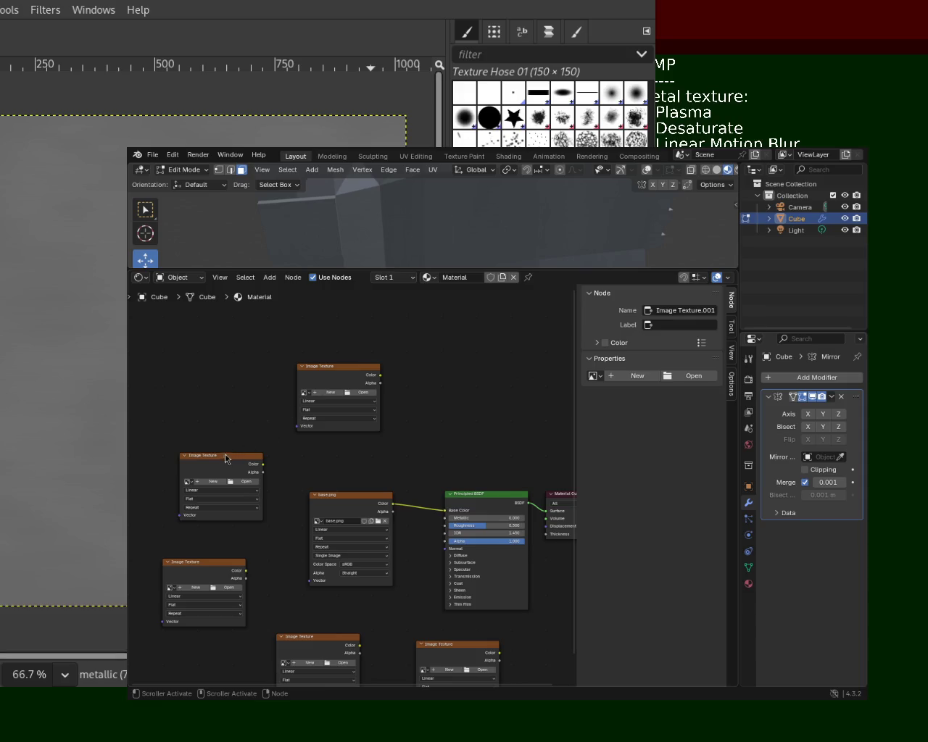
- Rearrange the texture nodes and link metallic.png Color to the Principled BSDF Metallic input
{"action": "left_click_drag", "start_coordinate": [226, 458], "coordinate": [182, 443]}
{"action": "left_click_drag", "start_coordinate": [333, 366], "coordinate": [277, 408]}
{"action": "left_click", "coordinate": [347, 496]}
{"action": "left_click_drag", "start_coordinate": [348, 496], "coordinate": [359, 333]}
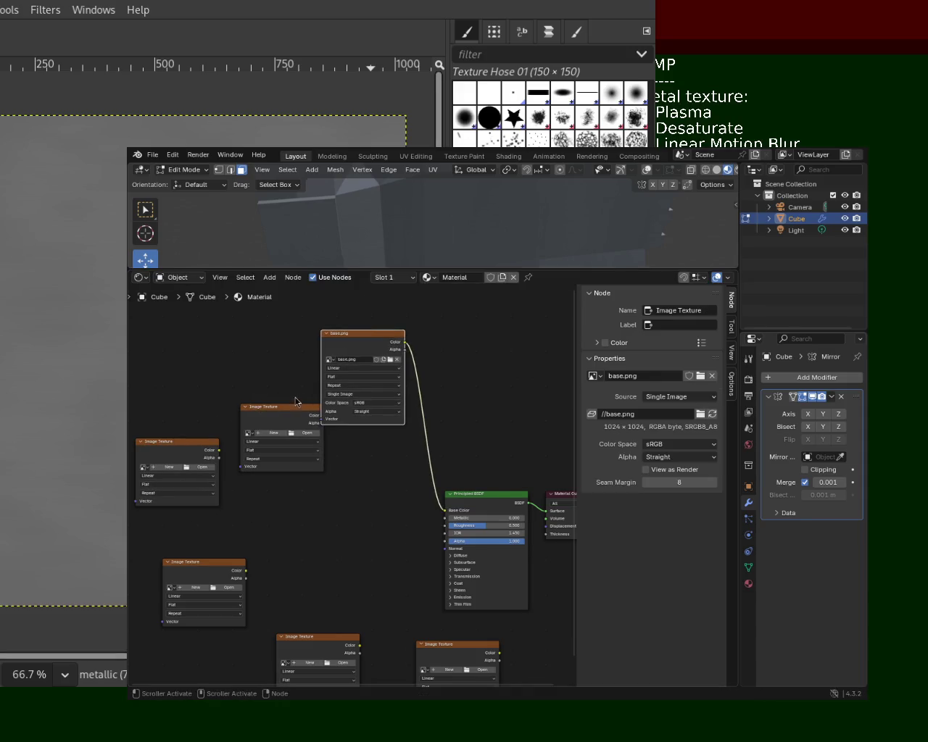
{"action": "left_click_drag", "start_coordinate": [297, 407], "coordinate": [376, 479]}
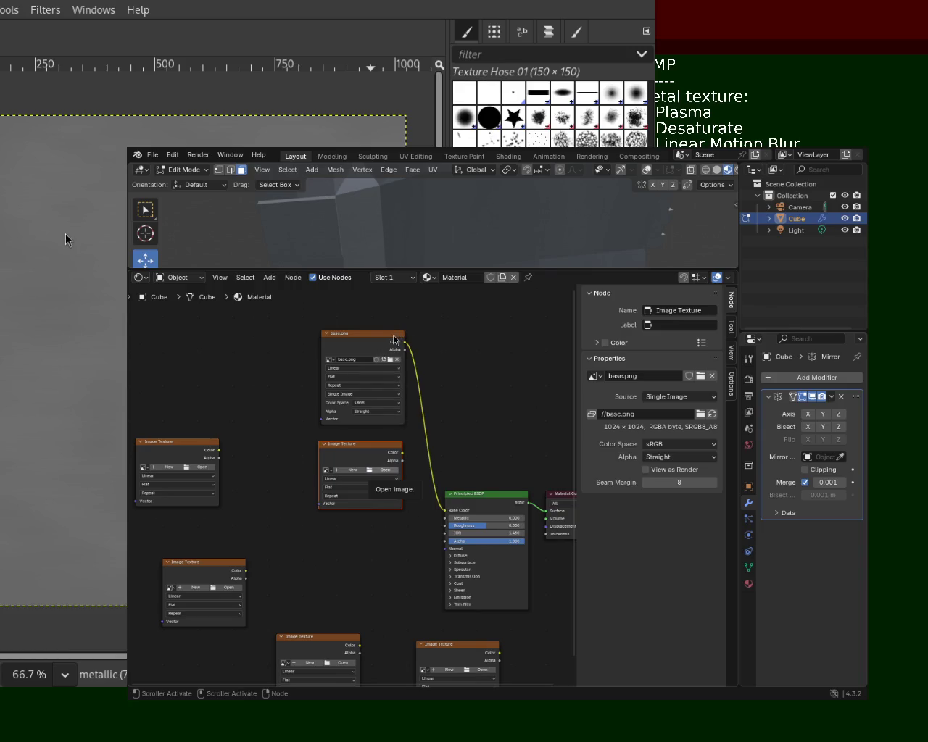
{"action": "left_click_drag", "start_coordinate": [402, 452], "coordinate": [446, 518]}
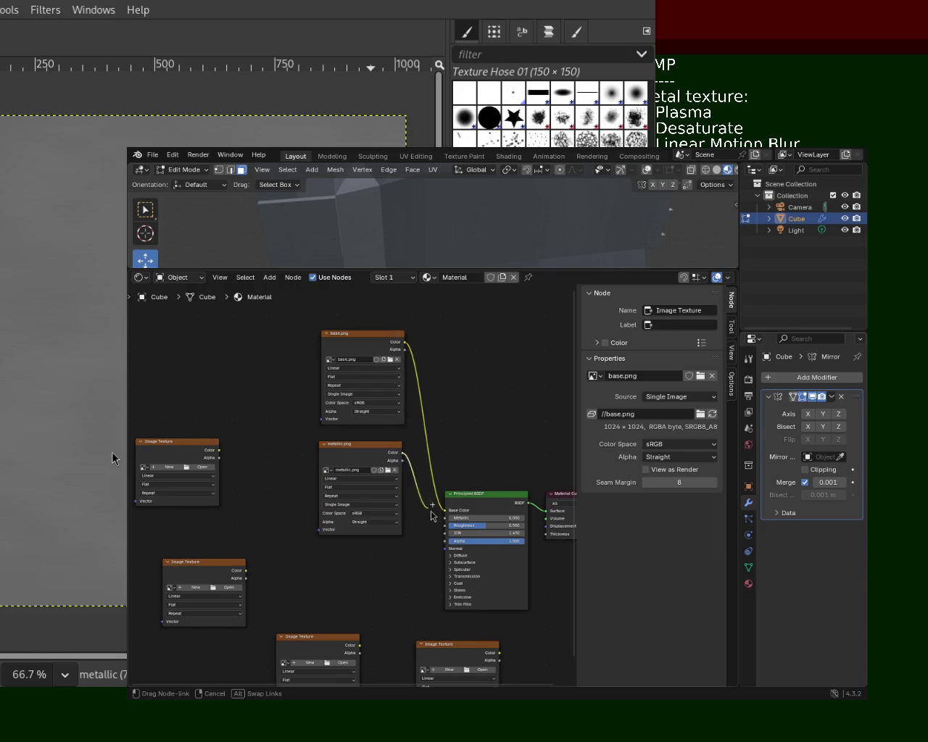
- Place a texture below metallic.png and plug the roughness map into the Roughness input
{"action": "mouse_move", "coordinate": [216, 445]}
{"action": "left_mouse_down"}
{"action": "mouse_move", "coordinate": [303, 485]}
{"action": "mouse_move", "coordinate": [384, 561]}
{"action": "left_mouse_up"}
{"action": "left_click_drag", "start_coordinate": [371, 467], "coordinate": [379, 453]}
{"action": "left_click_drag", "start_coordinate": [379, 553], "coordinate": [380, 542]}
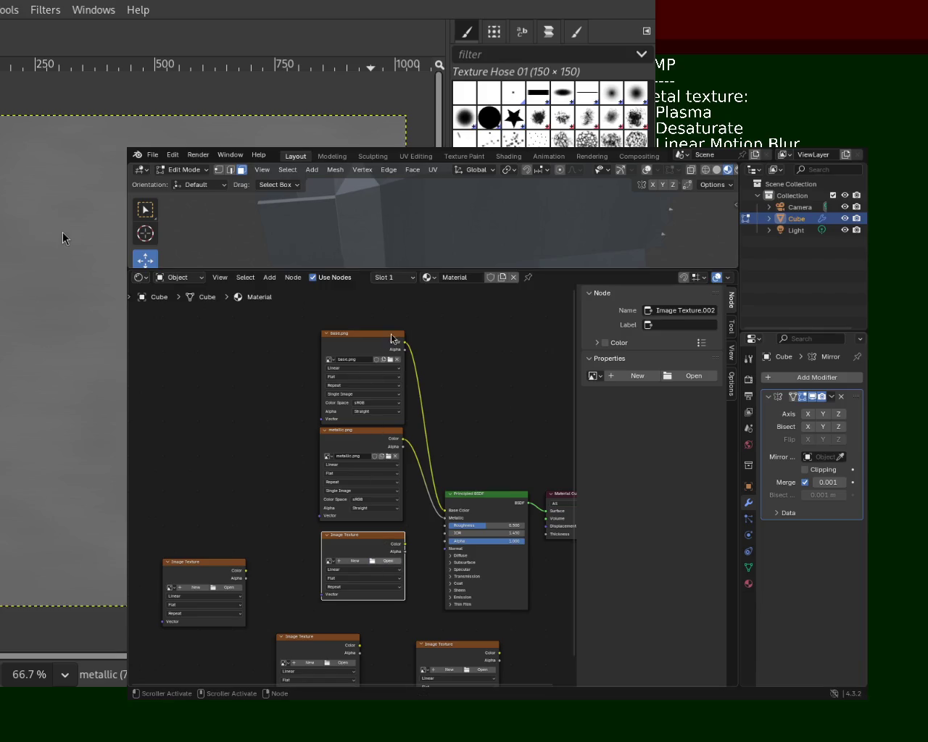
{"action": "left_click_drag", "start_coordinate": [404, 543], "coordinate": [442, 534]}
{"action": "middle_click_drag", "start_coordinate": [424, 559], "coordinate": [422, 461]}
- Move the spare empty Image Texture aside and link the bottom texture toward the BSDF's lower inputs
{"action": "mouse_move", "coordinate": [338, 540]}
{"action": "left_mouse_down"}
{"action": "mouse_move", "coordinate": [358, 541]}
{"action": "mouse_move", "coordinate": [440, 442]}
{"action": "left_mouse_up"}
{"action": "left_click", "coordinate": [385, 539]}
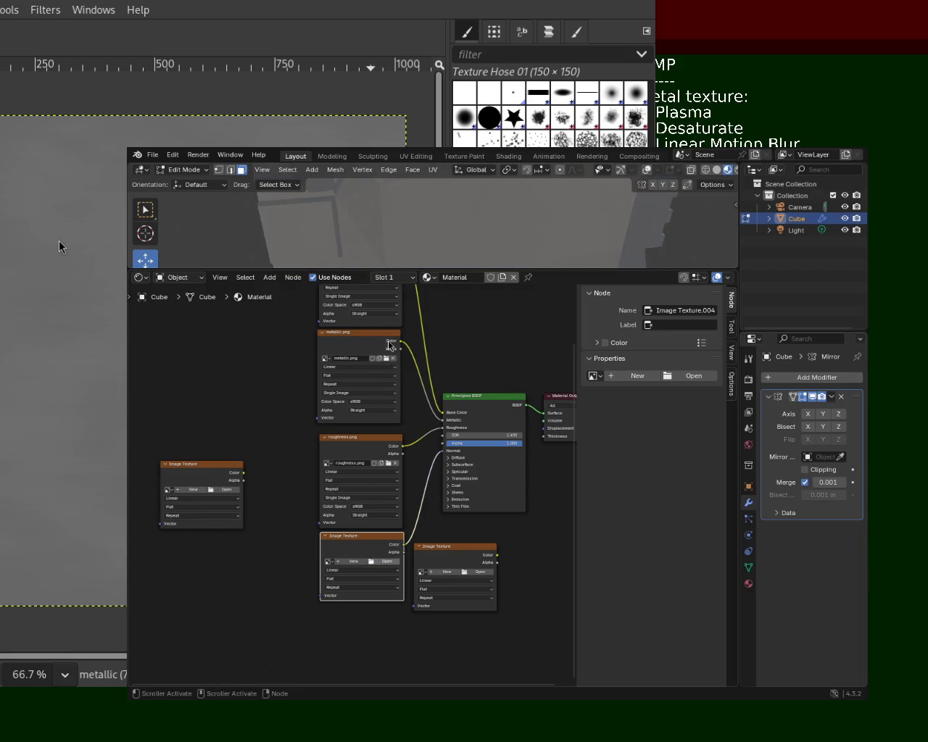
{"action": "mouse_move", "coordinate": [455, 561]}
{"action": "left_mouse_down"}
{"action": "mouse_move", "coordinate": [362, 650]}
{"action": "mouse_move", "coordinate": [425, 526]}
{"action": "left_mouse_up"}
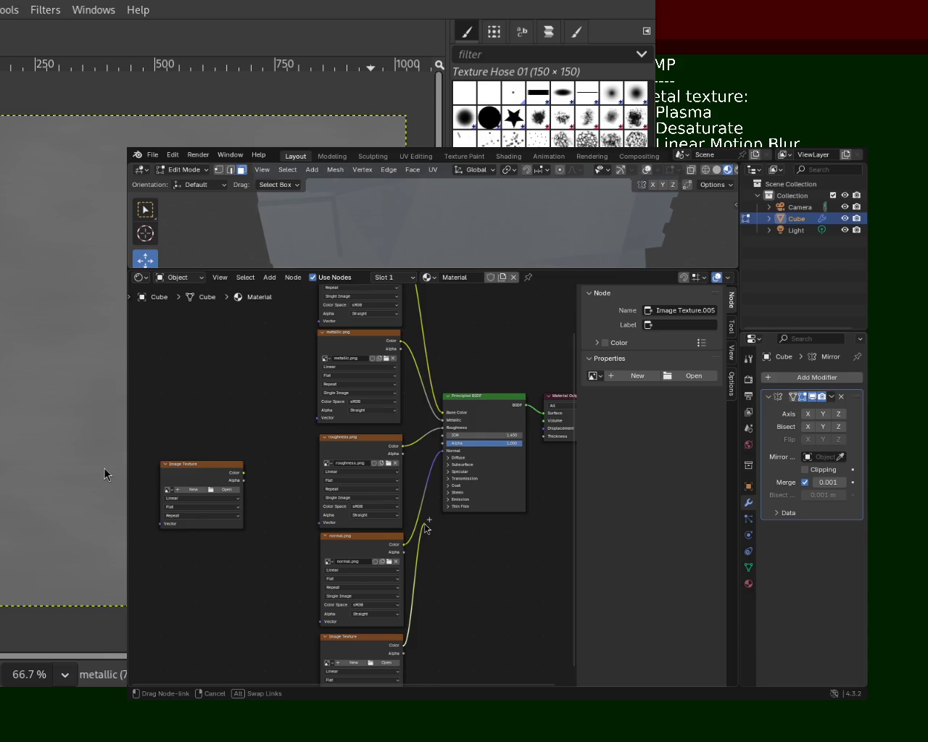
{"action": "mouse_move", "coordinate": [426, 524]}
{"action": "left_mouse_down"}
{"action": "mouse_move", "coordinate": [449, 477]}
{"action": "mouse_move", "coordinate": [449, 534]}
{"action": "left_mouse_up"}
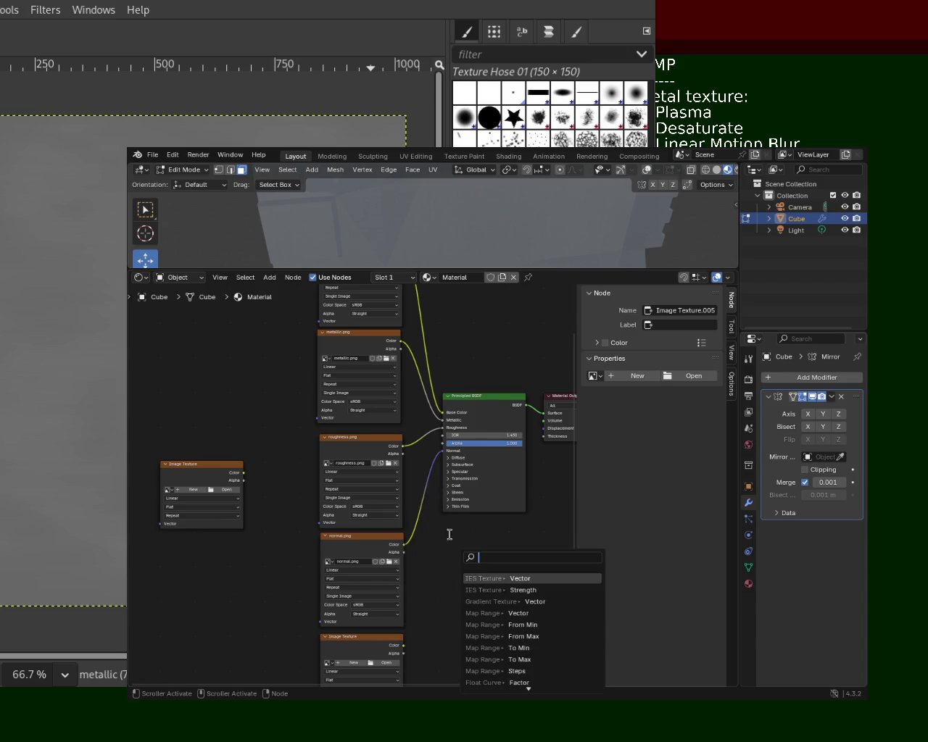
- Expand Specular, link specular.png to IOR Level, move the empty node, and connect base.png to Base Color
{"action": "left_click", "coordinate": [454, 472]}
{"action": "left_click_drag", "start_coordinate": [403, 645], "coordinate": [442, 489]}
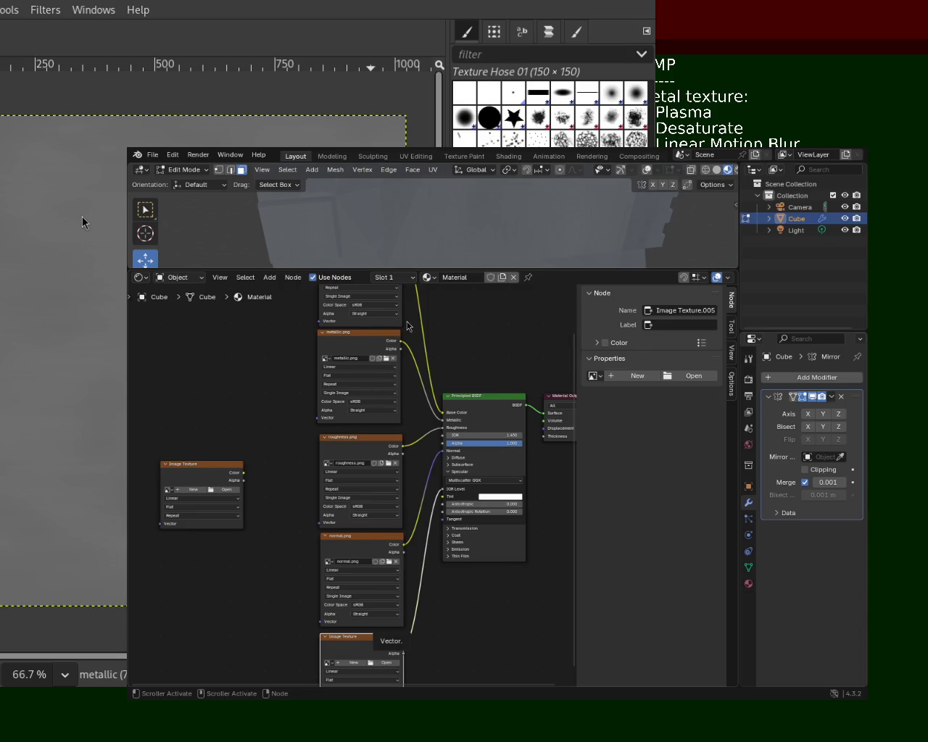
{"action": "mouse_move", "coordinate": [216, 465]}
{"action": "left_mouse_down"}
{"action": "mouse_move", "coordinate": [394, 437]}
{"action": "mouse_move", "coordinate": [508, 292]}
{"action": "left_mouse_up"}
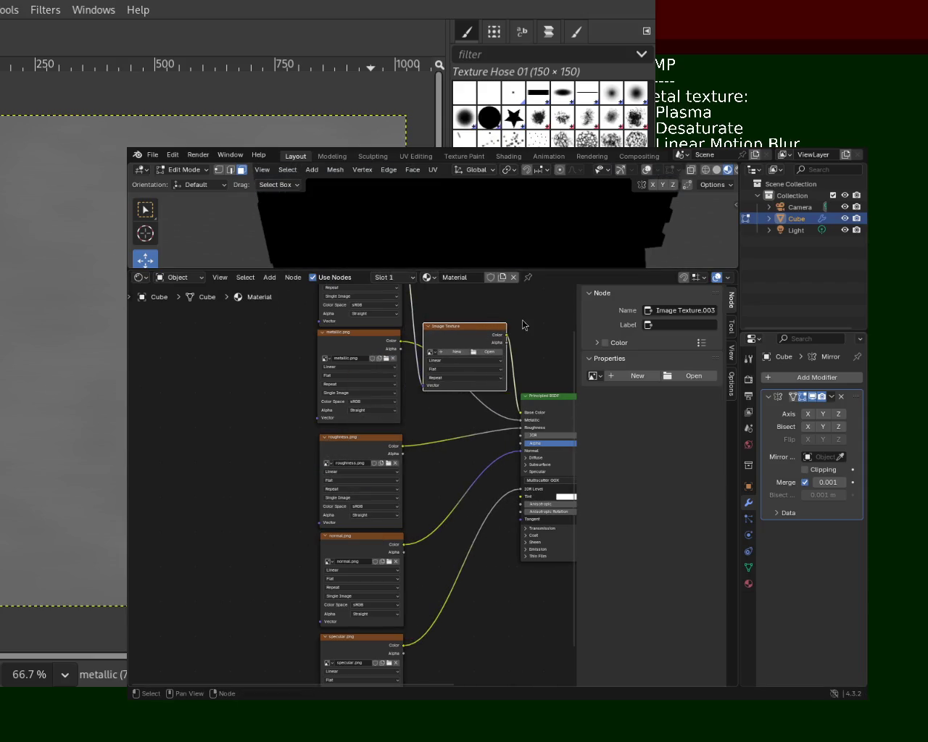
{"action": "left_click", "coordinate": [517, 418]}
{"action": "mouse_move", "coordinate": [500, 355]}
{"action": "left_mouse_down"}
{"action": "mouse_move", "coordinate": [568, 247]}
{"action": "mouse_move", "coordinate": [450, 397]}
{"action": "left_mouse_up"}
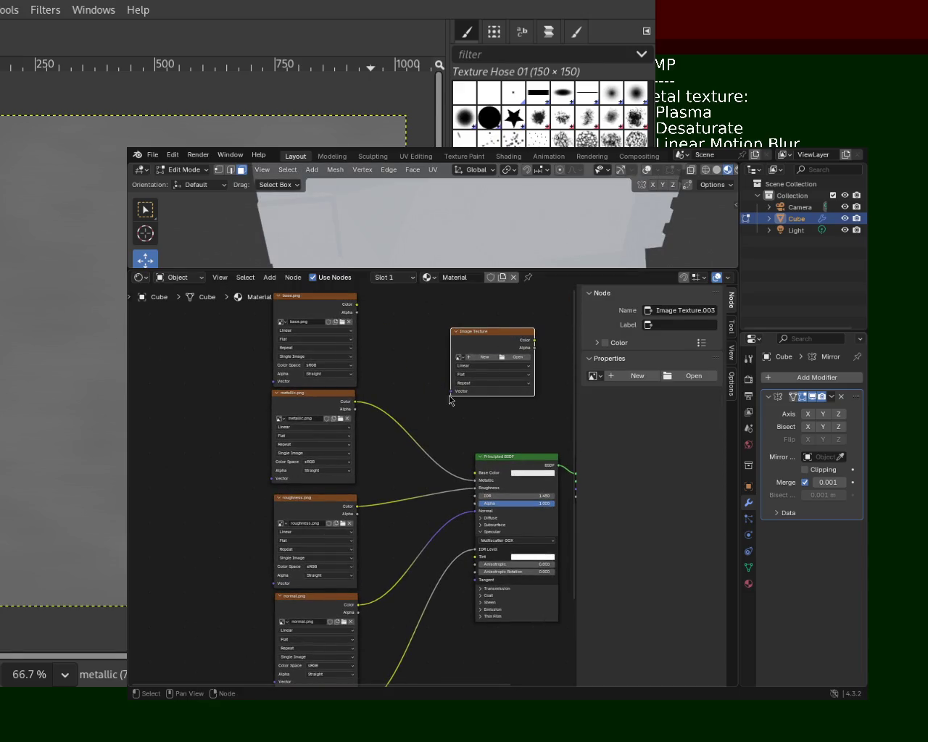
{"action": "left_click_drag", "start_coordinate": [357, 305], "coordinate": [475, 472]}
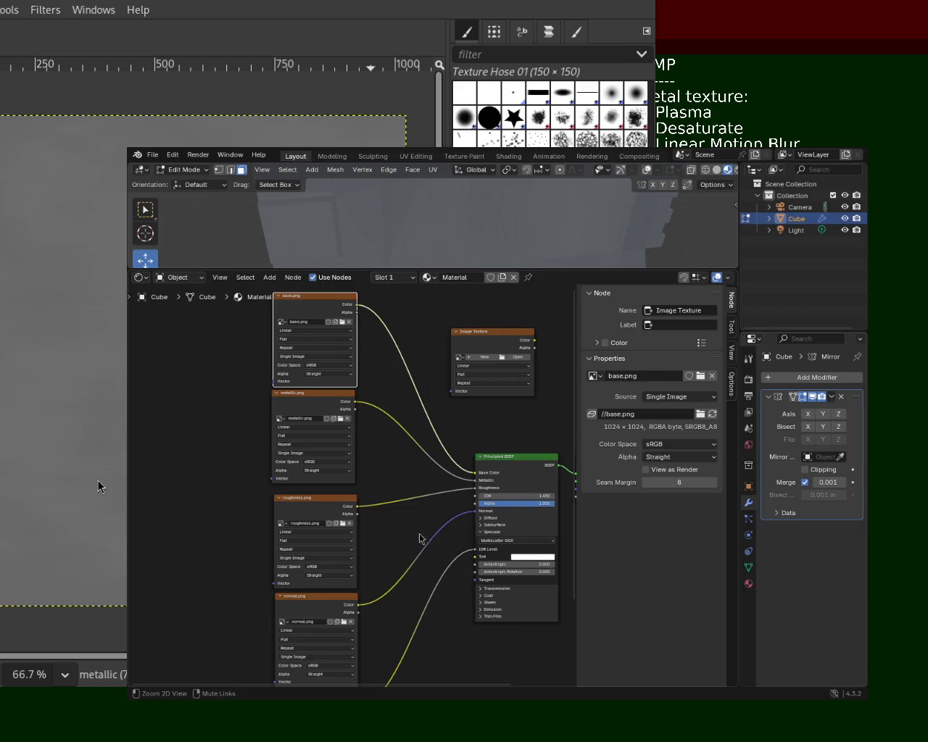
- Zoom into the Principled BSDF's lower inputs and reattach the specular link to IOR Level
{"action": "middle_click_drag", "start_coordinate": [419, 538], "coordinate": [432, 441], "text": "ctrl"}
{"action": "middle_click_drag", "start_coordinate": [402, 483], "coordinate": [311, 501]}
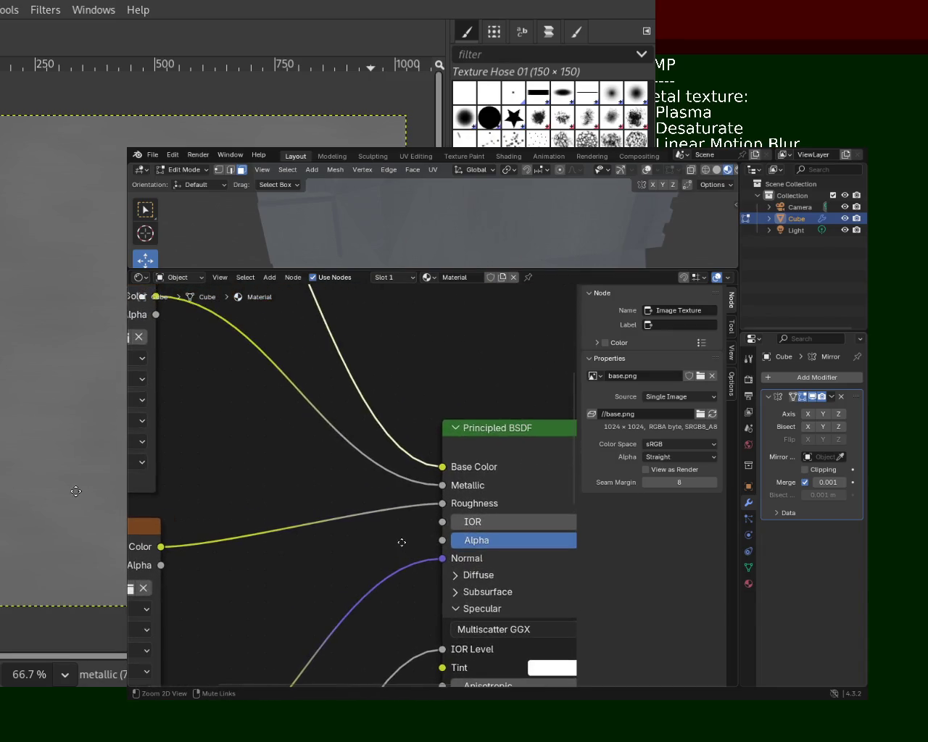
{"action": "middle_click_drag", "start_coordinate": [381, 530], "coordinate": [372, 530]}
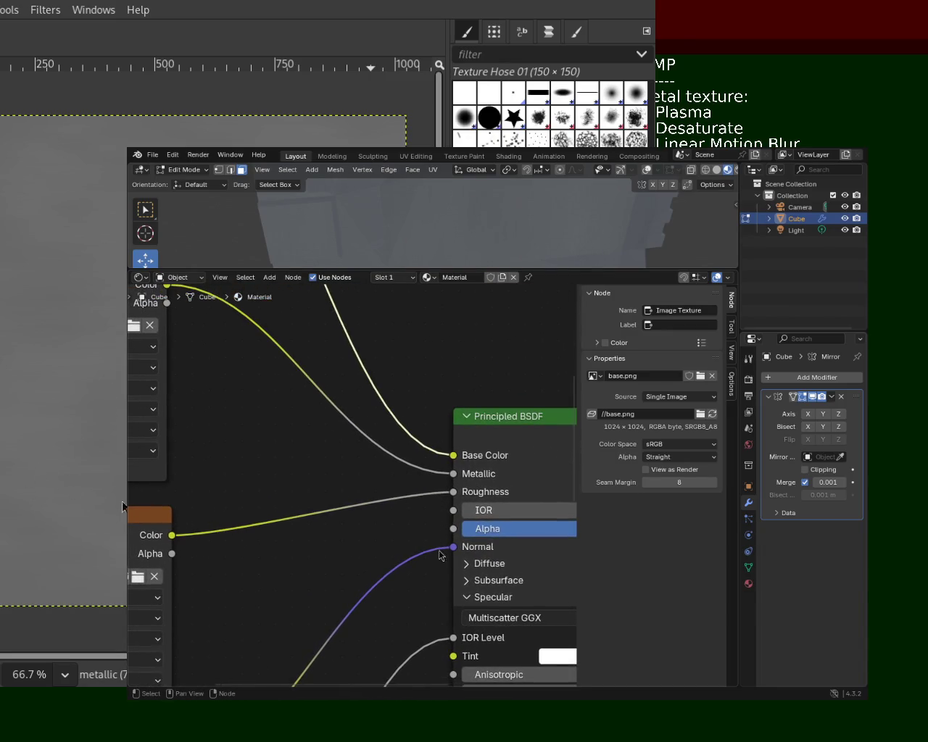
{"action": "middle_click_drag", "start_coordinate": [440, 555], "coordinate": [369, 423]}
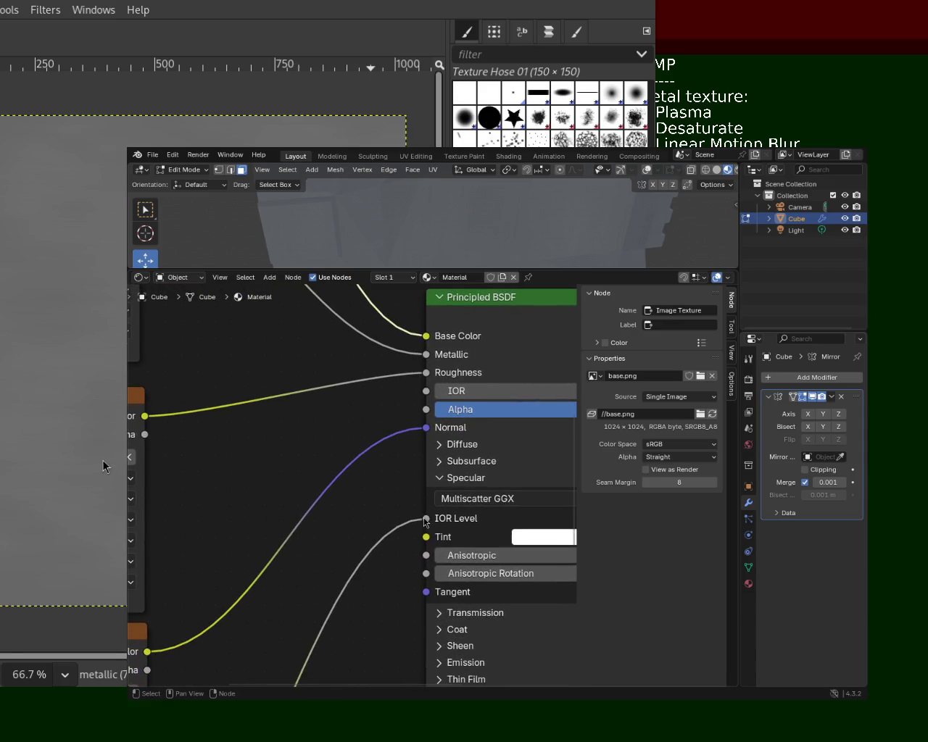
{"action": "left_click_drag", "start_coordinate": [426, 519], "coordinate": [335, 598]}
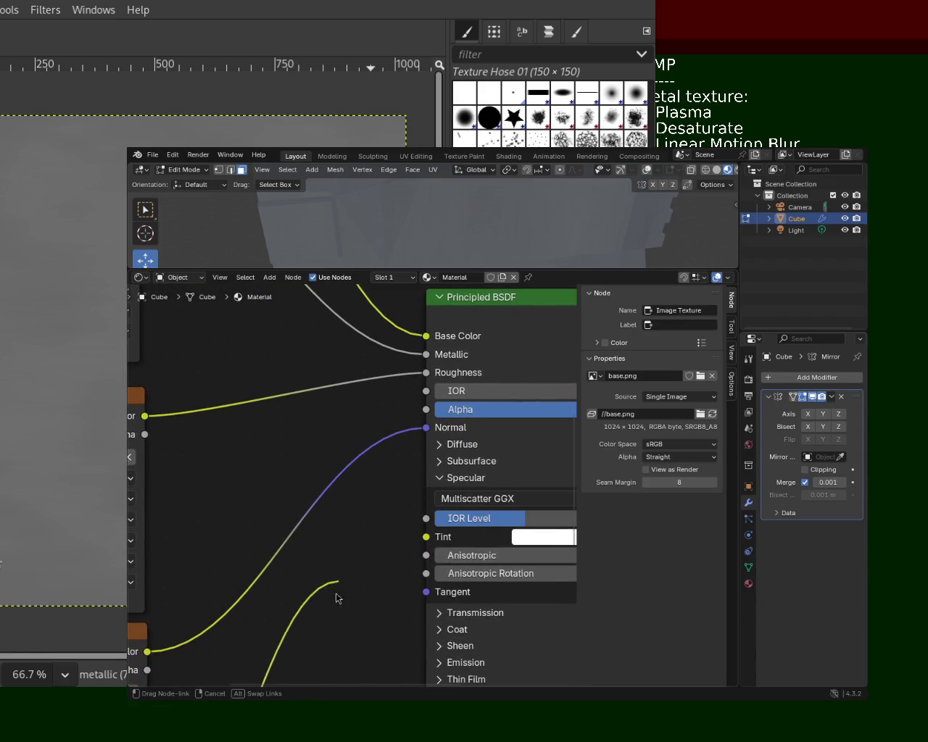
{"action": "left_click_drag", "start_coordinate": [336, 597], "coordinate": [426, 519]}
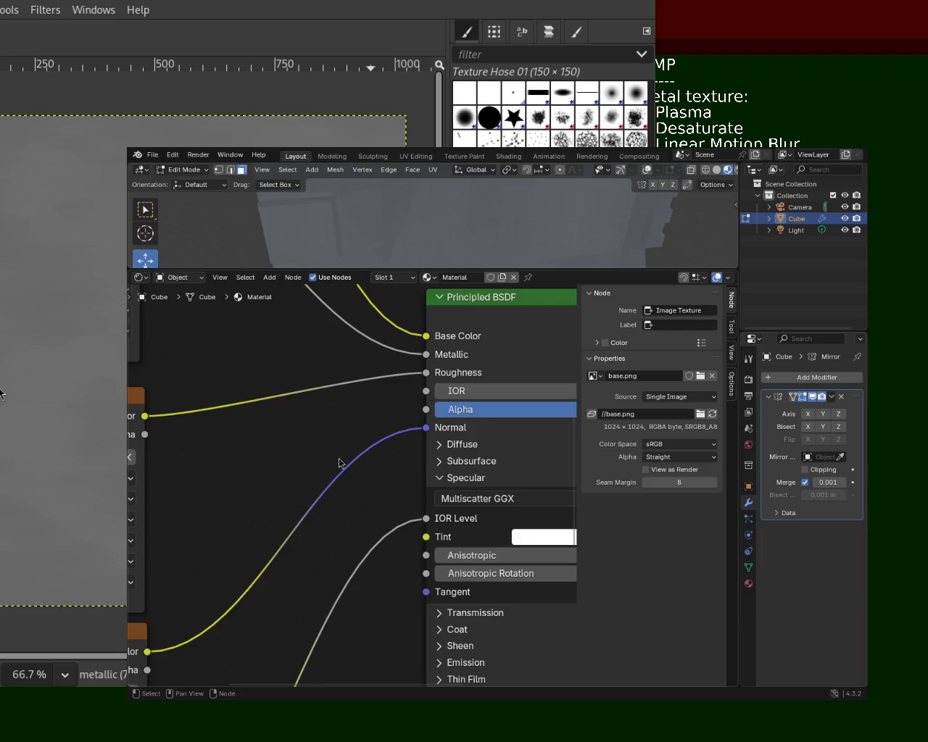
- Re-route the IOR Level link from specular.png, then move the windows to uncover the desktop notes
{"action": "scroll", "coordinate": [334, 463], "scroll_direction": "down", "scroll_amount": 3}
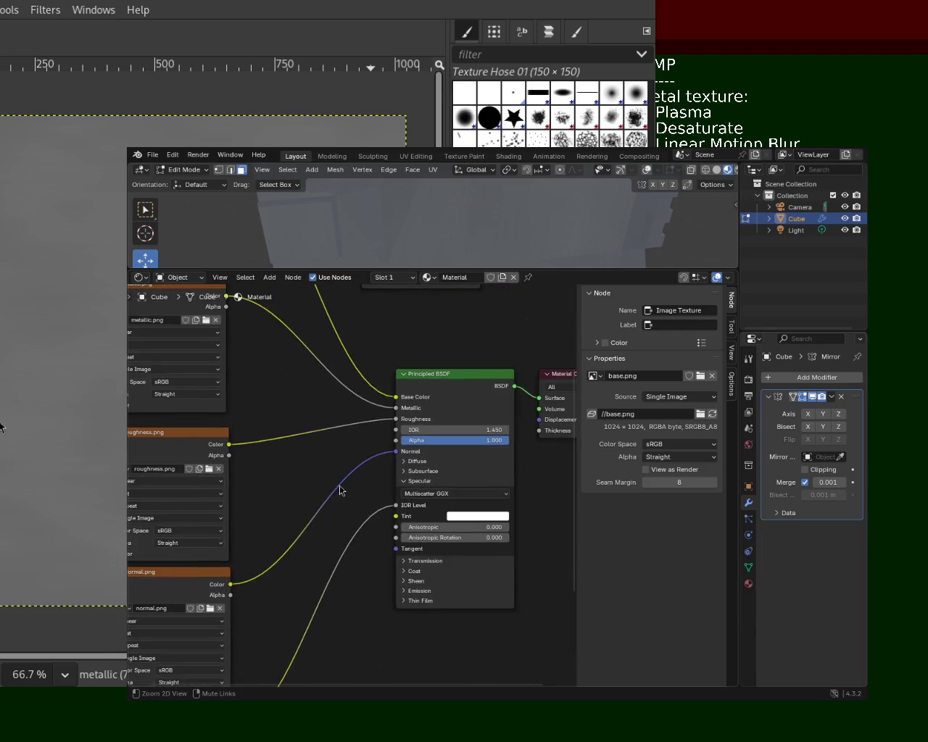
{"action": "middle_click_drag", "start_coordinate": [331, 491], "coordinate": [329, 448]}
{"action": "left_click_drag", "start_coordinate": [403, 435], "coordinate": [245, 667]}
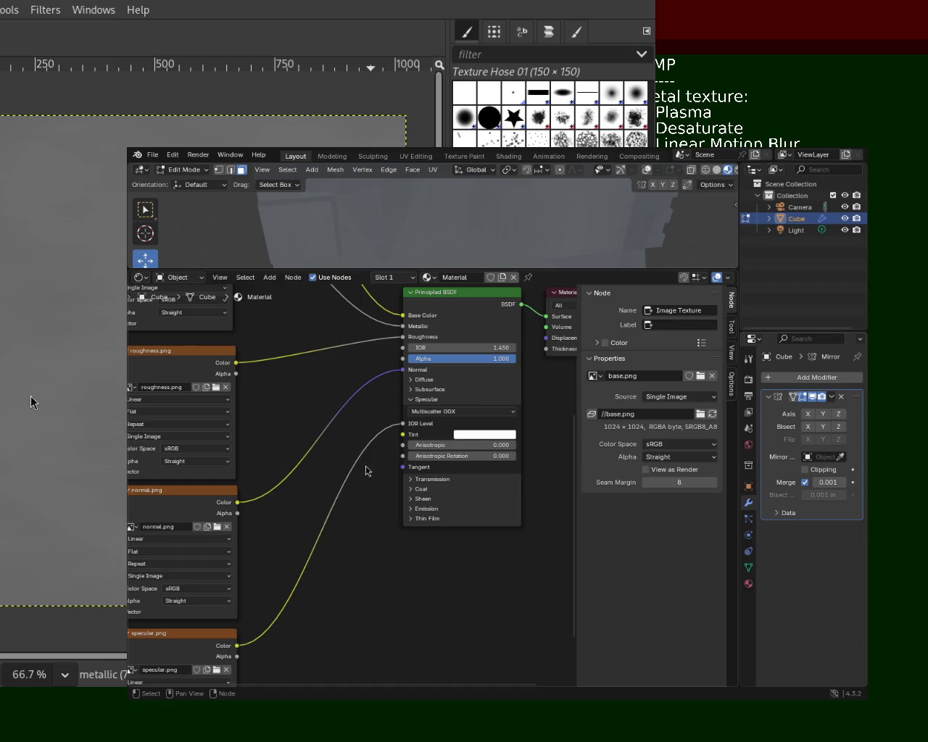
{"action": "left_click_drag", "start_coordinate": [402, 424], "coordinate": [401, 425]}
{"action": "mouse_move", "coordinate": [394, 558]}
{"action": "middle_mouse_down", "text": "ctrl"}
{"action": "mouse_move", "coordinate": [405, 465]}
{"action": "mouse_move", "coordinate": [329, 628]}
{"action": "middle_mouse_up", "text": "ctrl"}
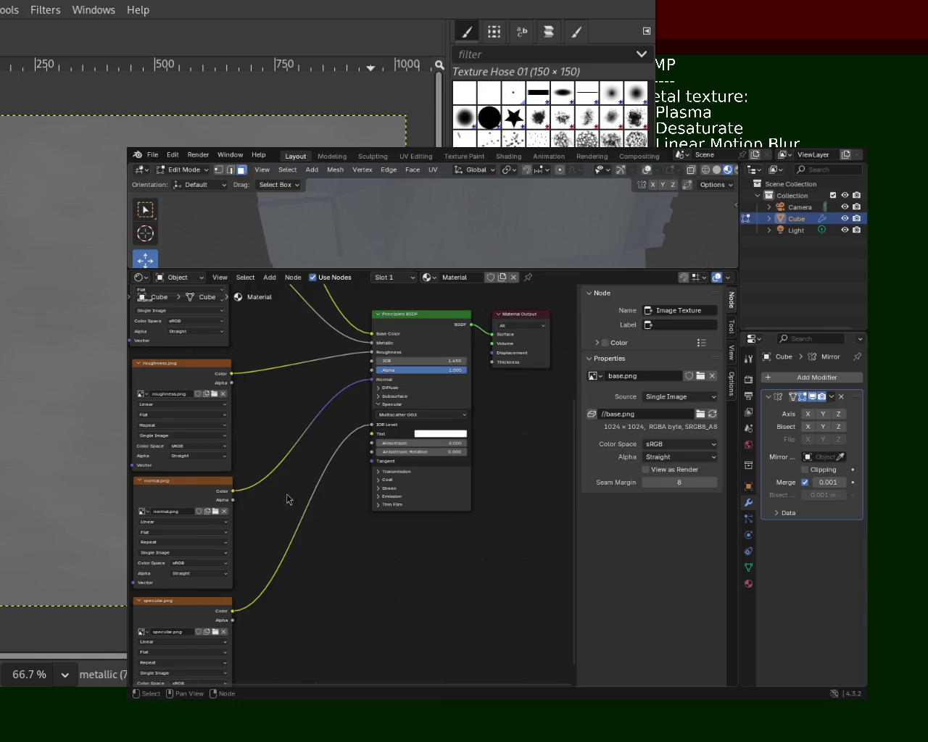
{"action": "mouse_move", "coordinate": [274, 501]}
{"action": "middle_mouse_down", "text": "ctrl"}
{"action": "mouse_move", "coordinate": [368, 448]}
{"action": "mouse_move", "coordinate": [353, 436]}
{"action": "middle_mouse_up", "text": "ctrl"}
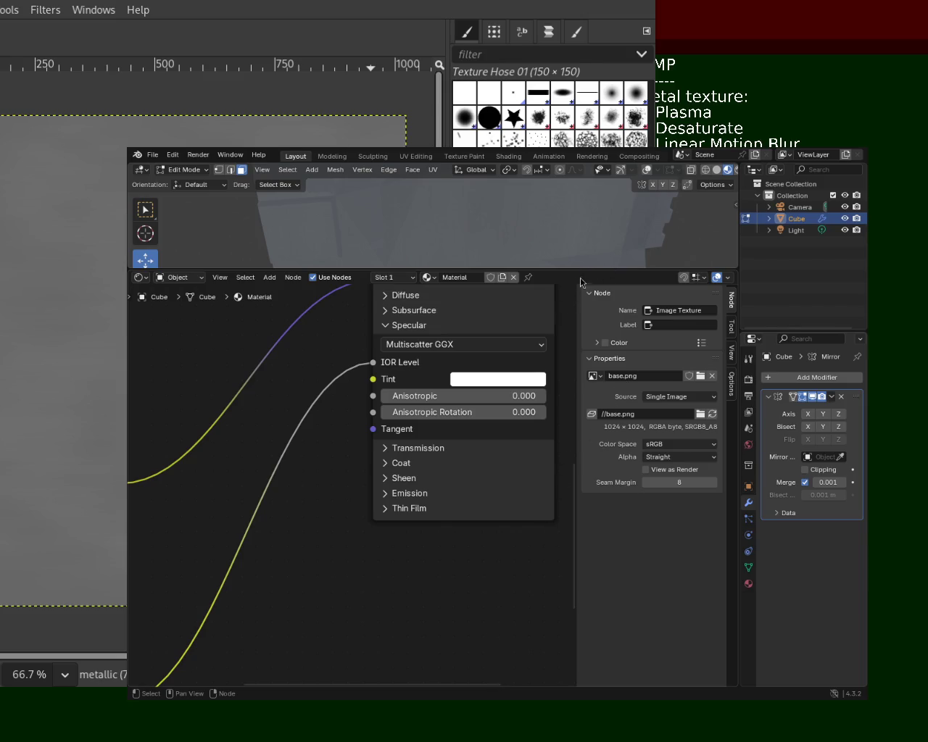
{"action": "left_click_drag", "start_coordinate": [586, 283], "coordinate": [299, 434]}
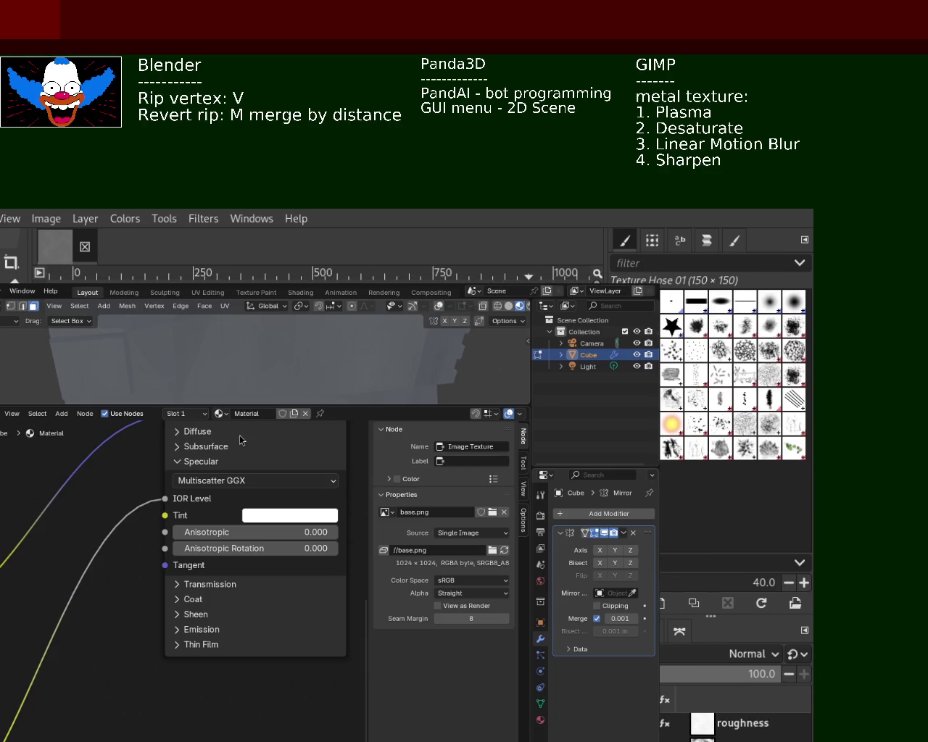
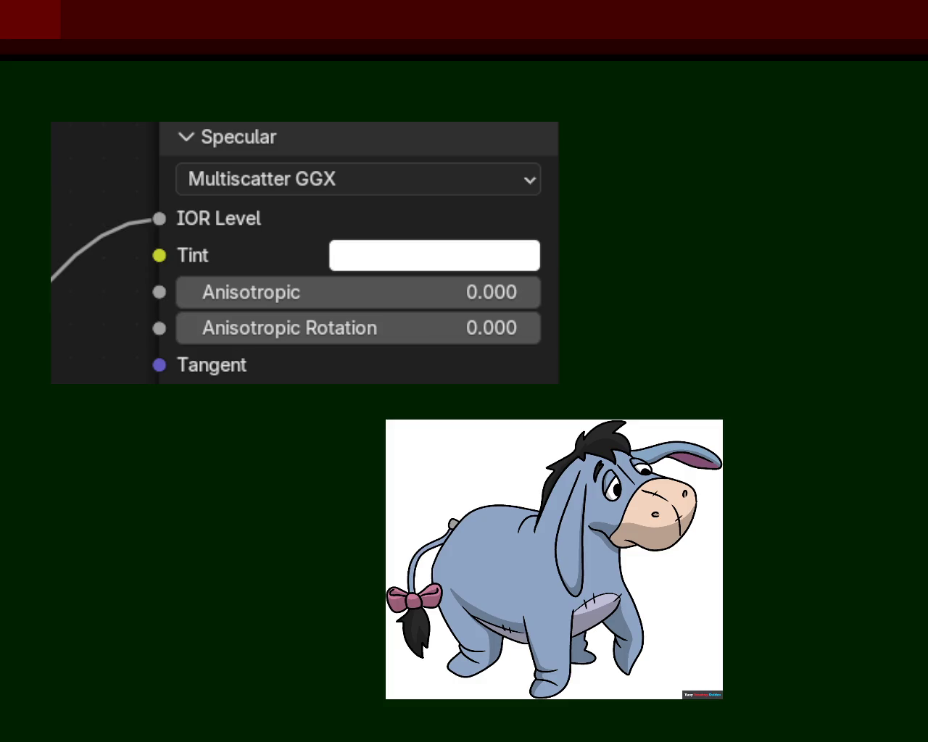
- Start the large white caption by typing 'Eey' of 'Eeyore' at the canvas top-left
{"action": "type", "text": "E"}
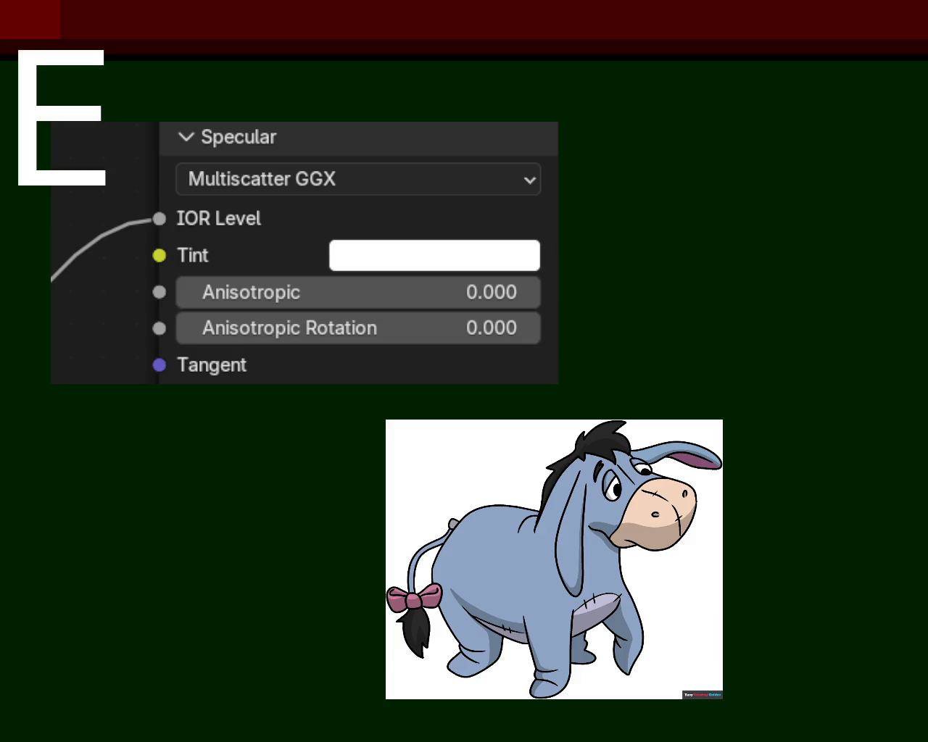
{"action": "type", "text": "eyore"}
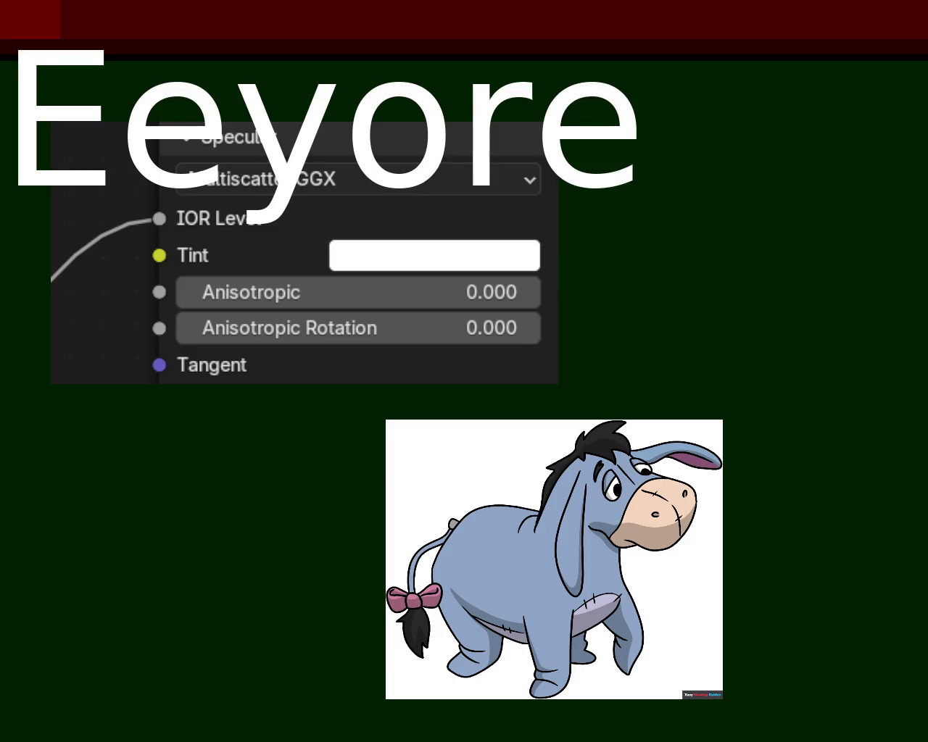
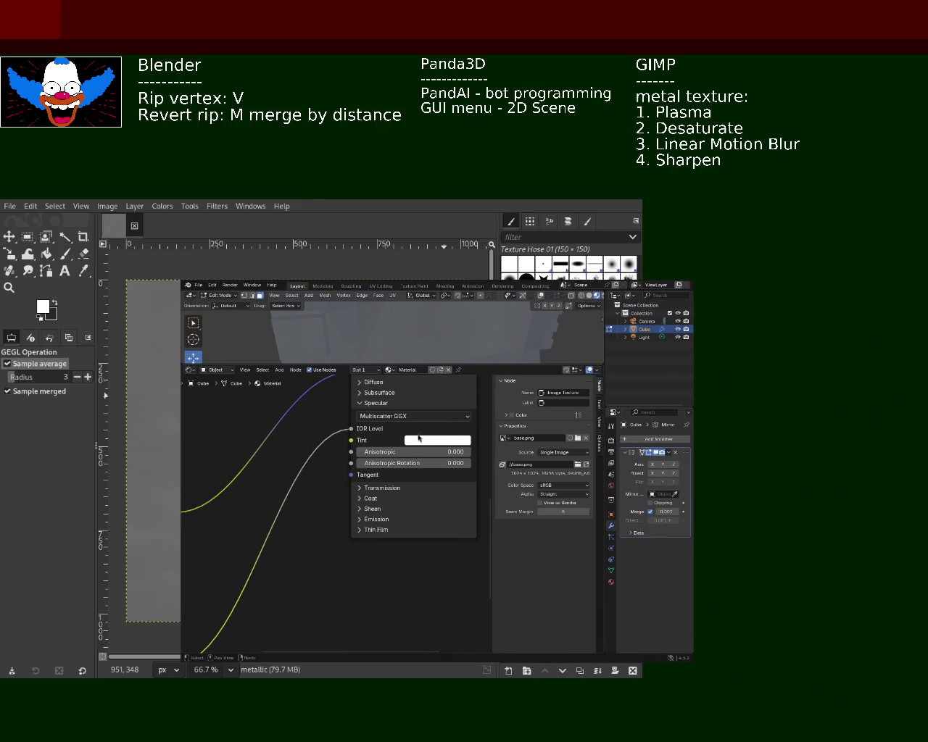
- Add an Ambient Occlusion node (16 samples, distance 1.000) to the Cube's material node tree
{"action": "left_click_drag", "start_coordinate": [471, 373], "coordinate": [456, 396]}
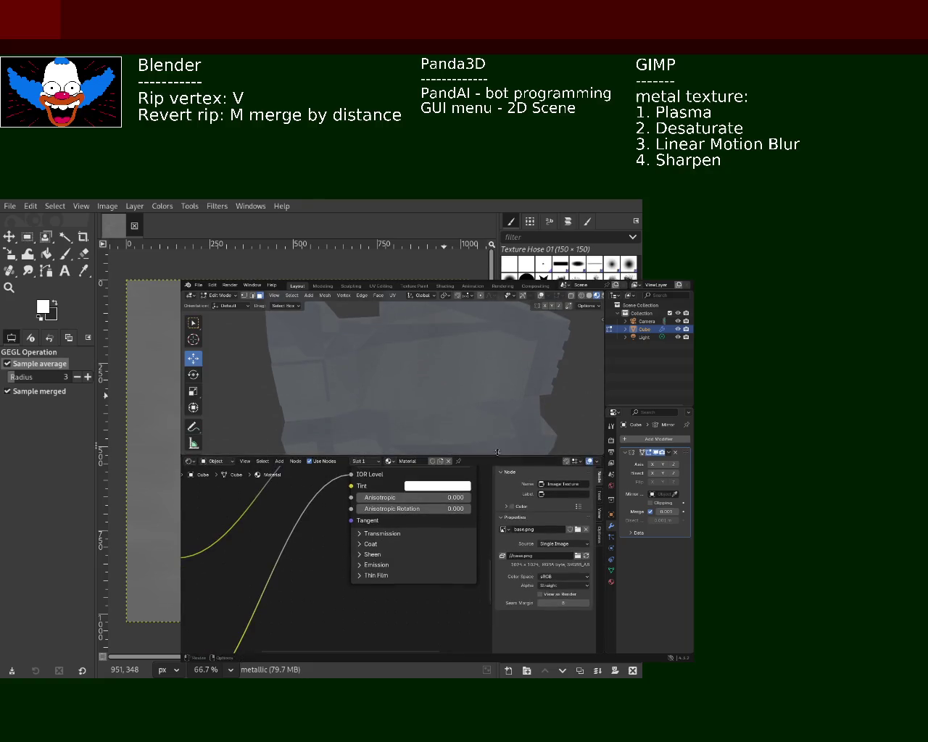
{"action": "middle_click_drag", "start_coordinate": [456, 396], "coordinate": [441, 405]}
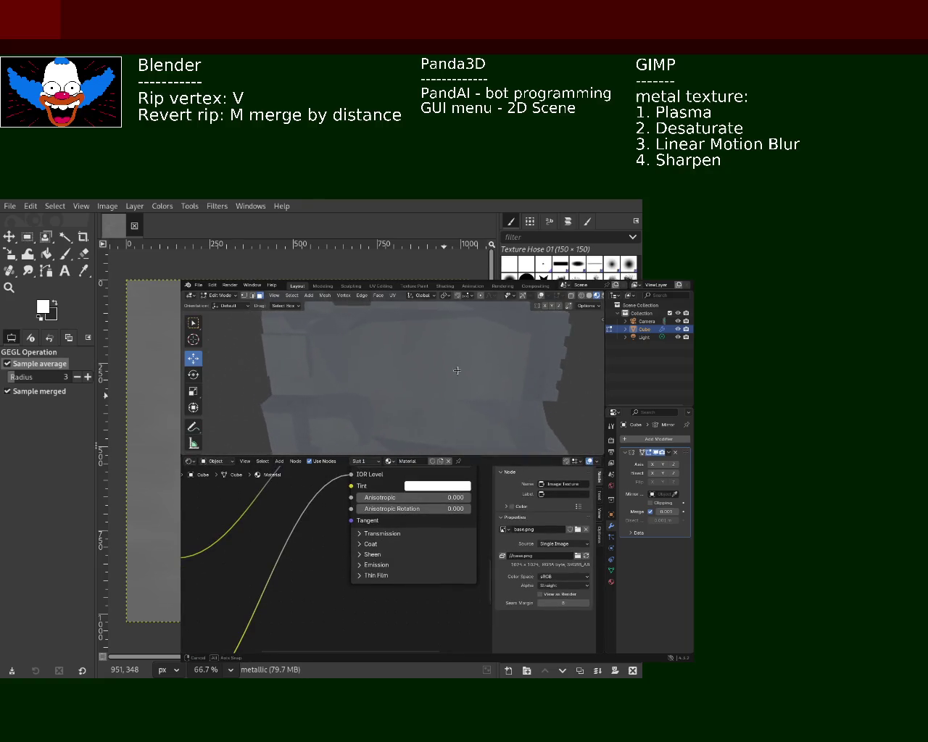
{"action": "left_click_drag", "start_coordinate": [440, 449], "coordinate": [435, 414]}
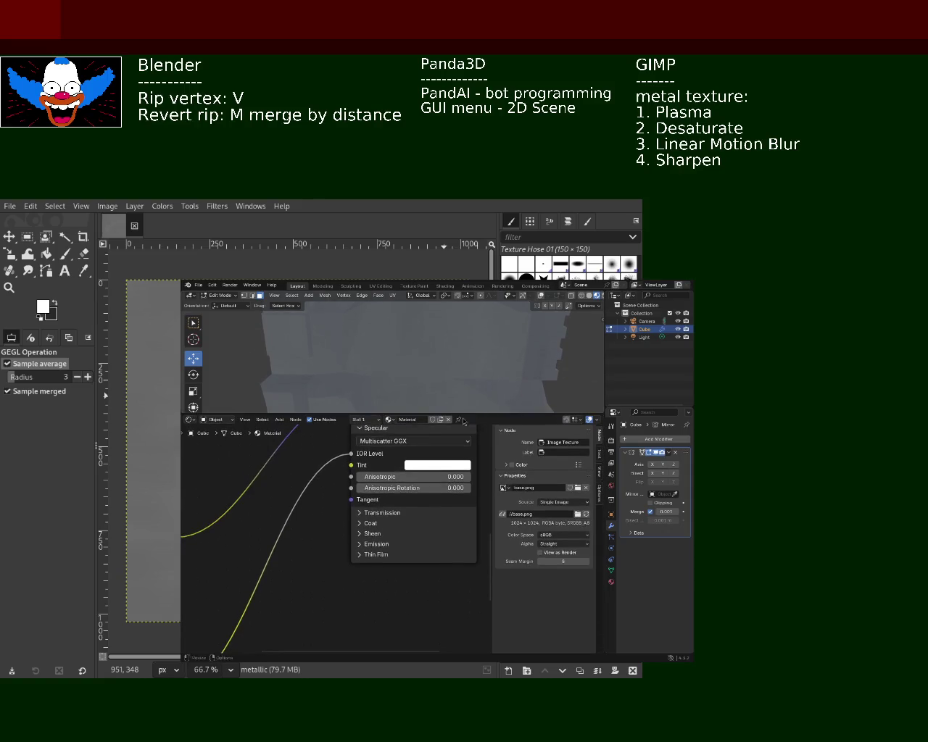
{"action": "mouse_move", "coordinate": [294, 464]}
{"action": "middle_mouse_down", "text": "ctrl"}
{"action": "mouse_move", "coordinate": [317, 468]}
{"action": "mouse_move", "coordinate": [326, 505]}
{"action": "middle_mouse_up", "text": "ctrl"}
{"action": "key", "text": "shift+a"}
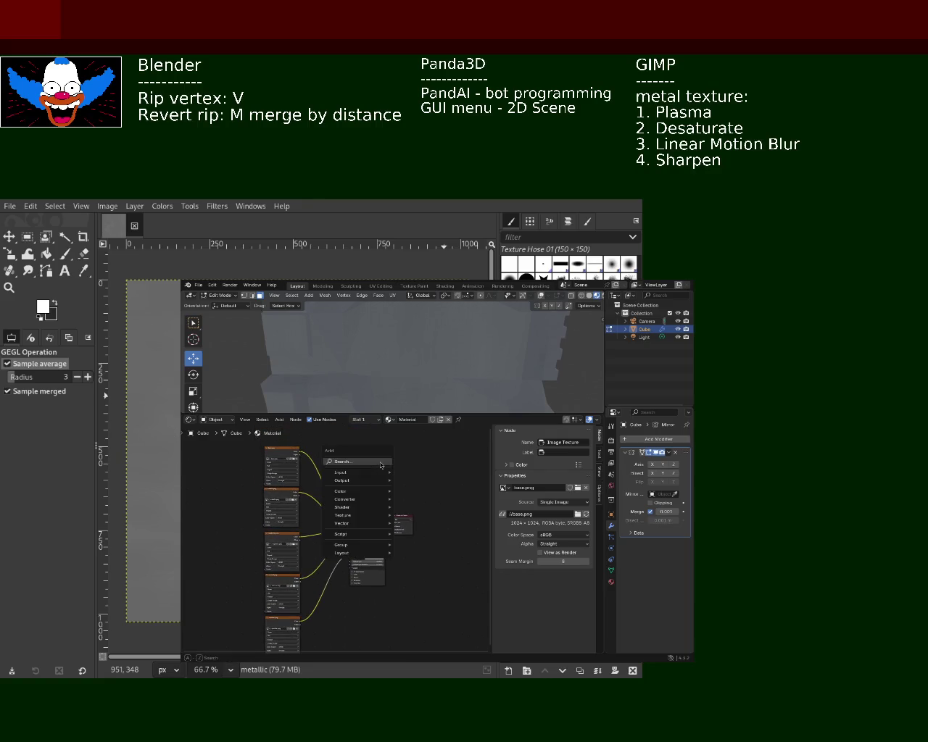
{"action": "left_click", "coordinate": [379, 463]}
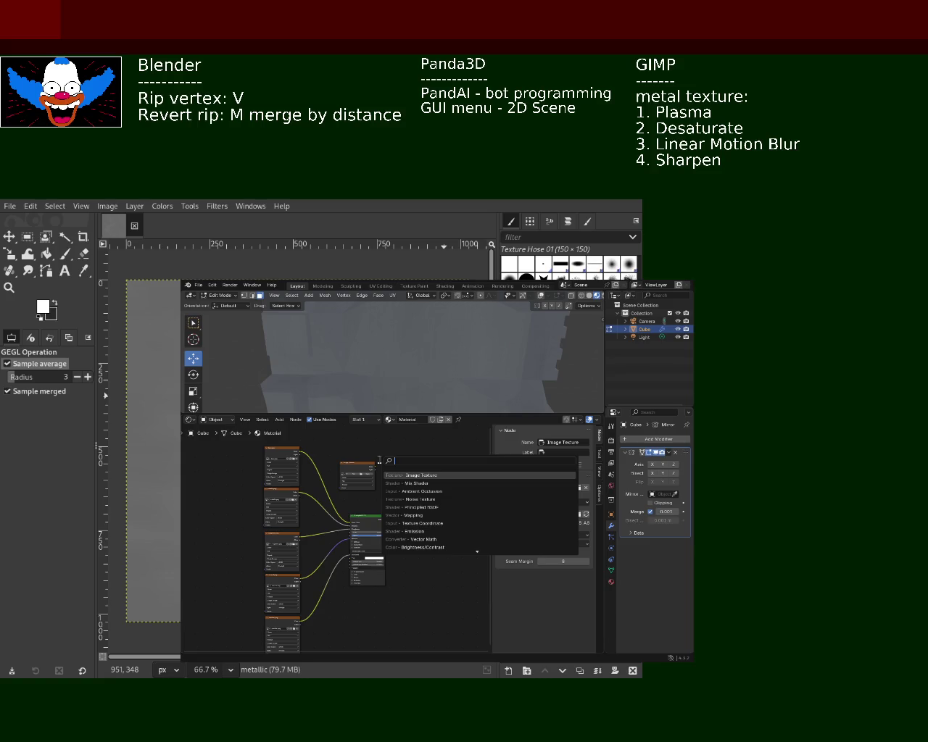
{"action": "type", "text": "ambi"}
{"action": "left_click", "coordinate": [406, 474]}
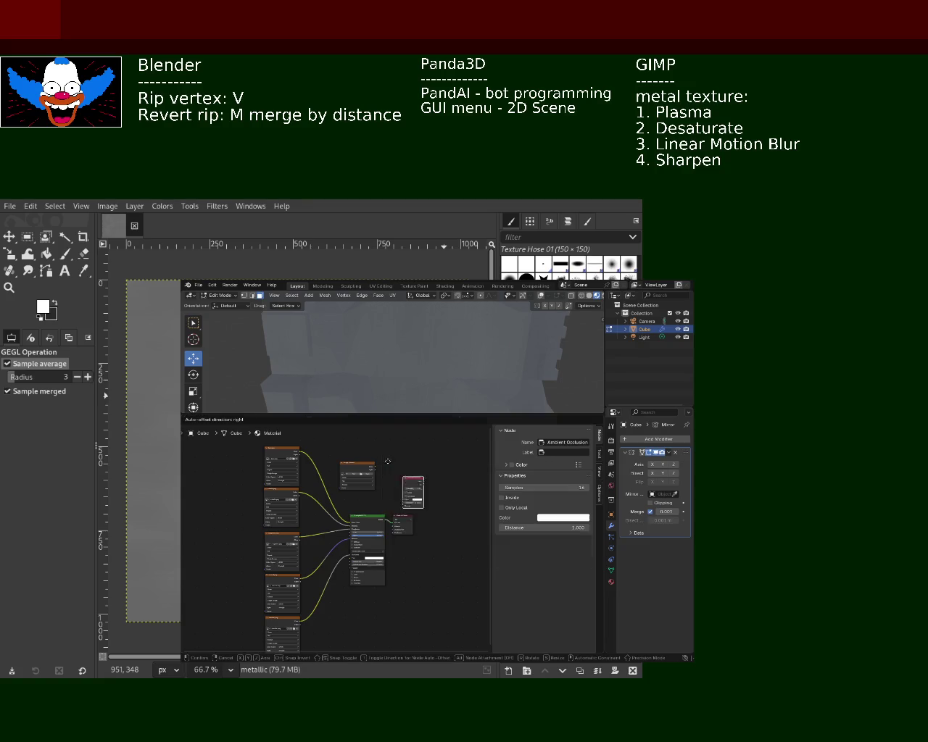
{"action": "left_click", "coordinate": [340, 469]}
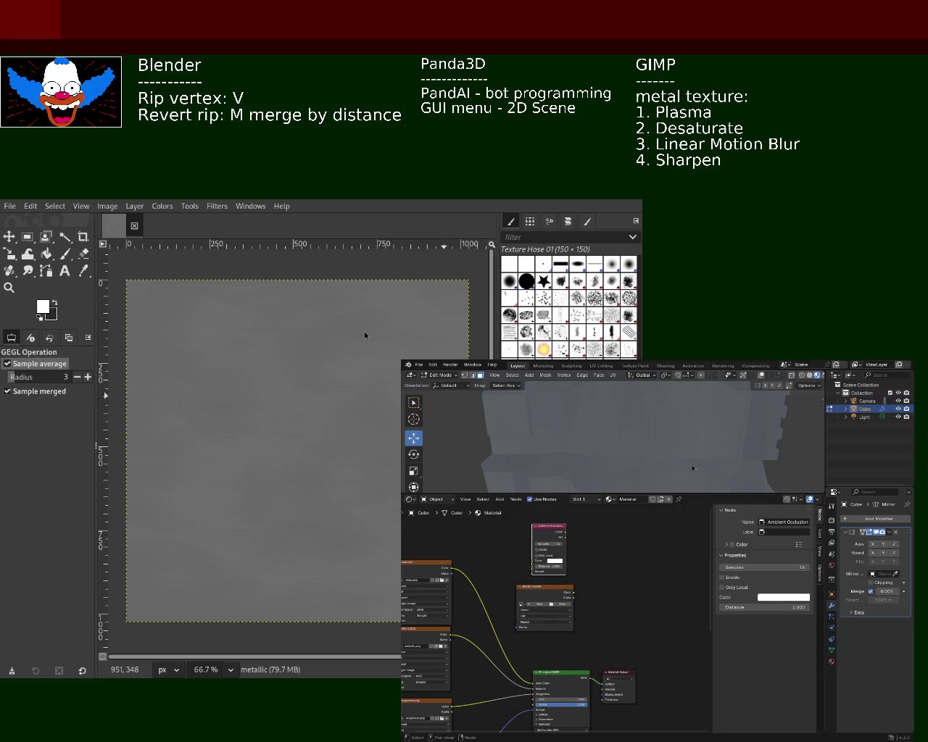
- Add a Mix Shader fed by Ambient Occlusion in Fac and the image texture colour, AO colour black
{"action": "key", "text": "shift+a"}
{"action": "left_click", "coordinate": [609, 608]}
{"action": "type", "text": "mix"}
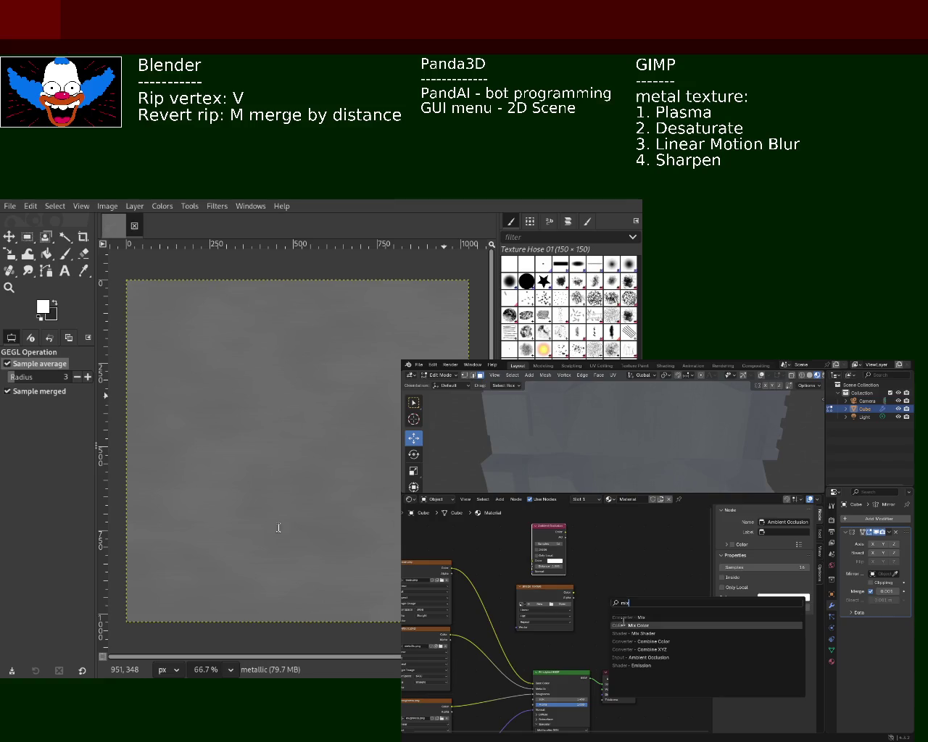
{"action": "left_click", "coordinate": [634, 633]}
{"action": "left_click", "coordinate": [609, 581]}
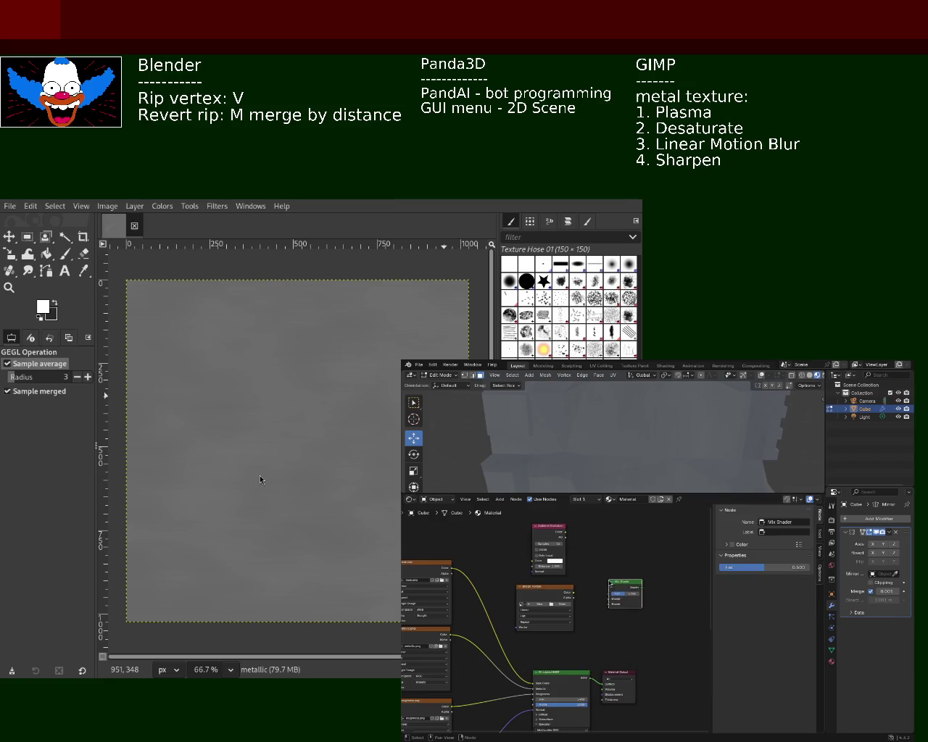
{"action": "mouse_move", "coordinate": [567, 535]}
{"action": "left_mouse_down"}
{"action": "mouse_move", "coordinate": [609, 593]}
{"action": "mouse_move", "coordinate": [591, 590]}
{"action": "mouse_move", "coordinate": [609, 599]}
{"action": "left_mouse_up"}
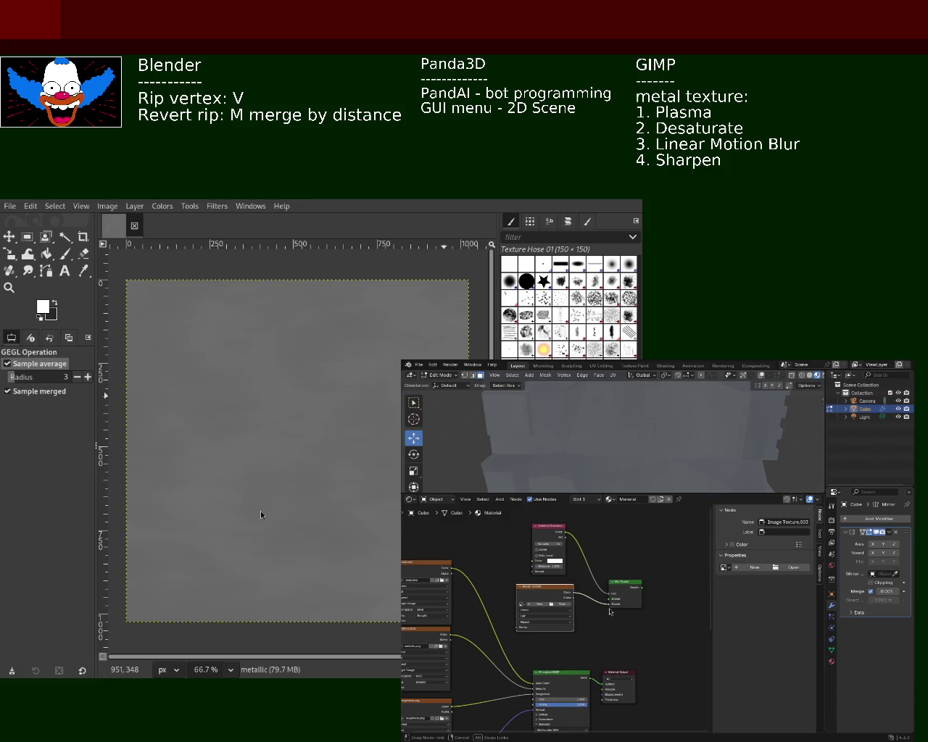
{"action": "left_click", "coordinate": [554, 561]}
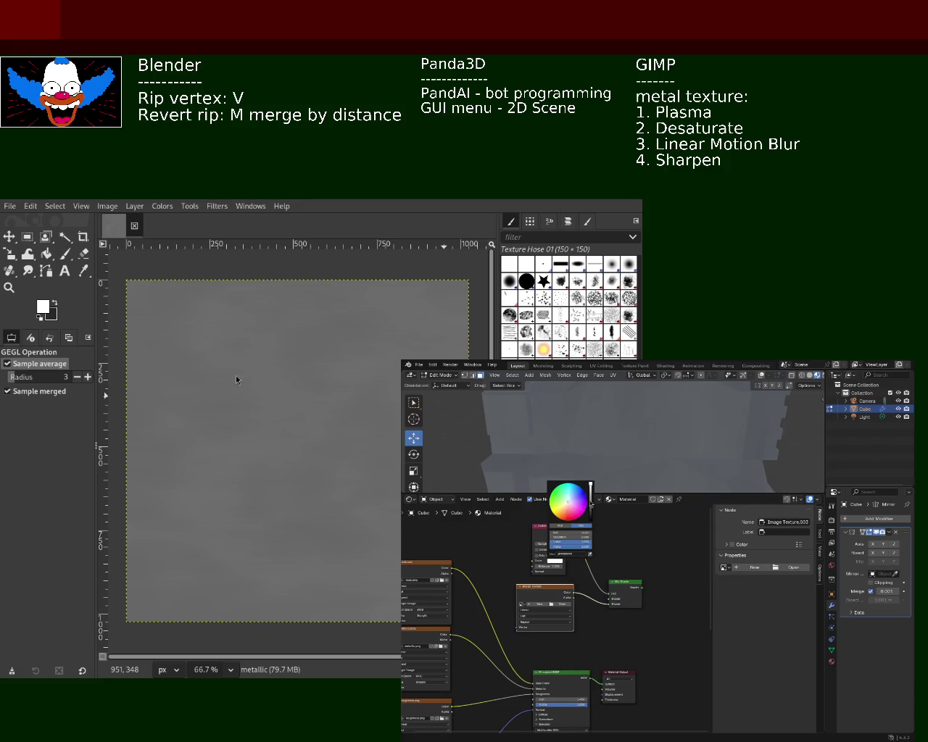
{"action": "left_click_drag", "start_coordinate": [591, 502], "coordinate": [591, 523]}
{"action": "key", "text": "g"}
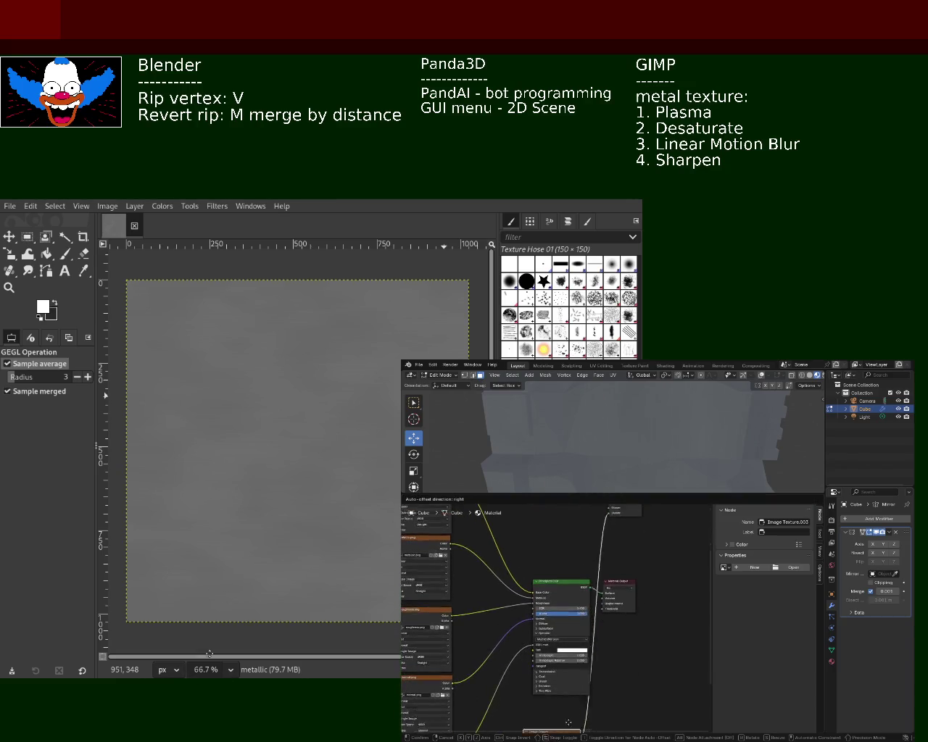
{"action": "left_click", "coordinate": [569, 572]}
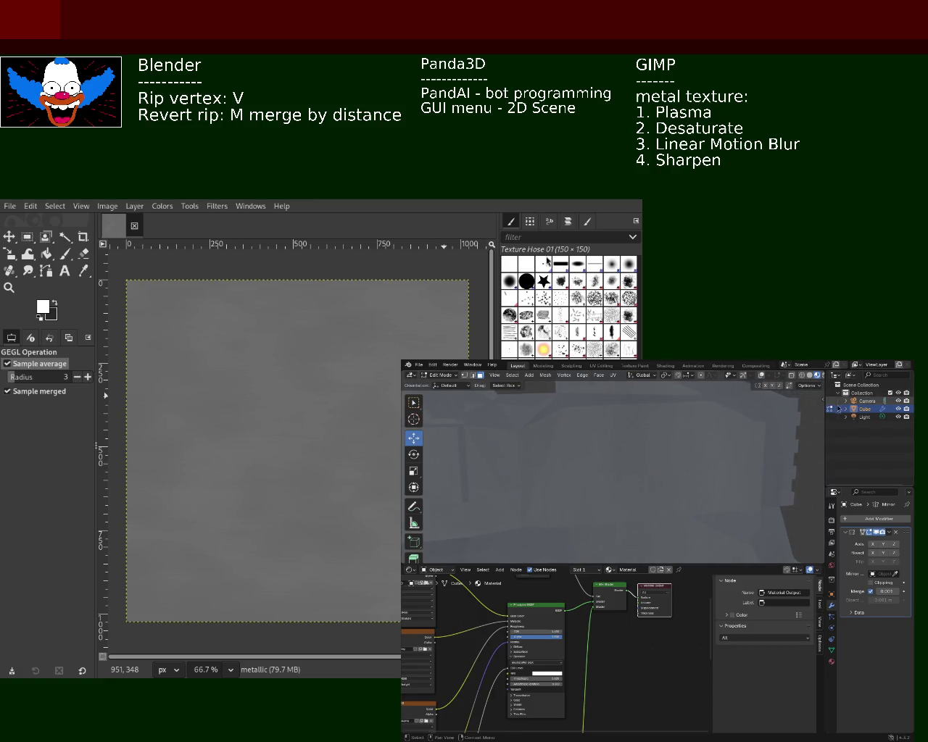
- Turn on the Mirror modifier's X and Y axes
{"action": "left_click_drag", "start_coordinate": [856, 471], "coordinate": [860, 471]}
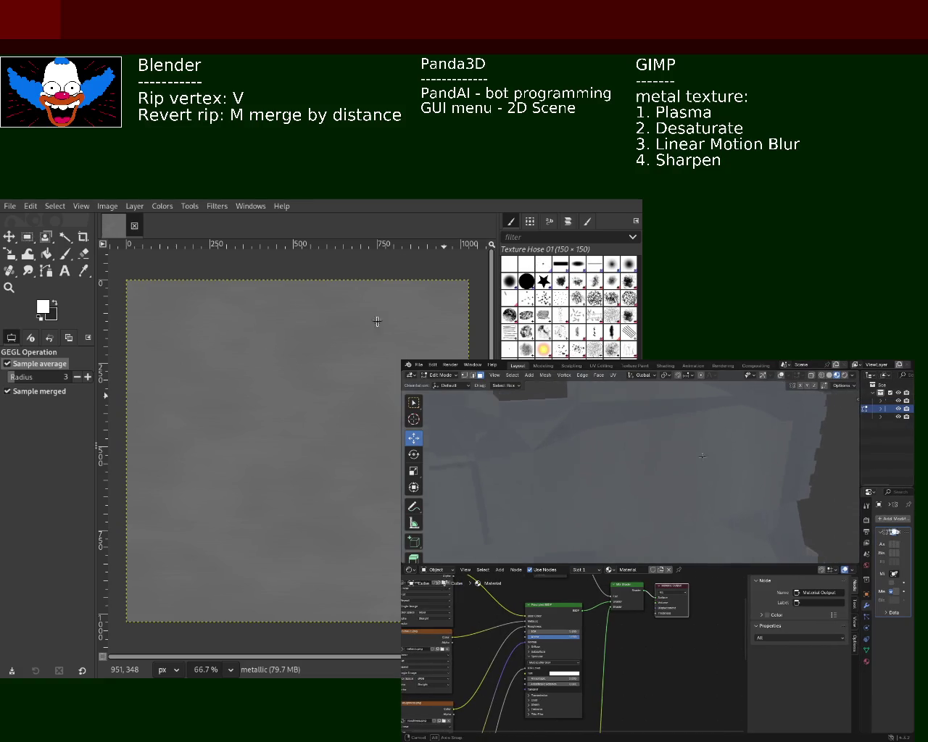
{"action": "middle_click_drag", "start_coordinate": [739, 441], "coordinate": [835, 512]}
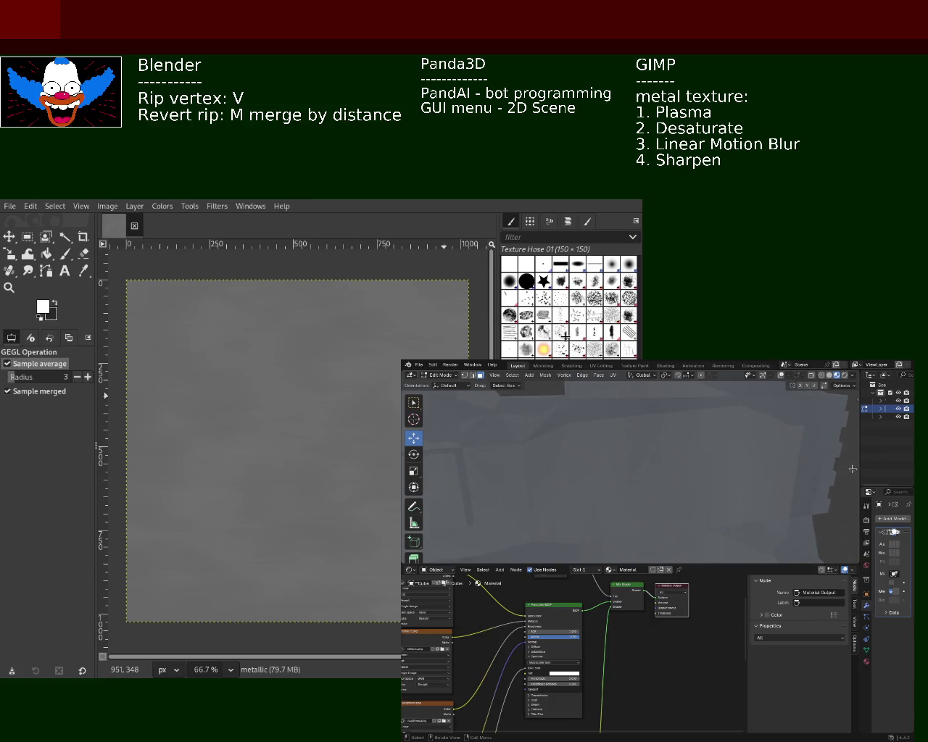
{"action": "left_click_drag", "start_coordinate": [860, 469], "coordinate": [702, 470]}
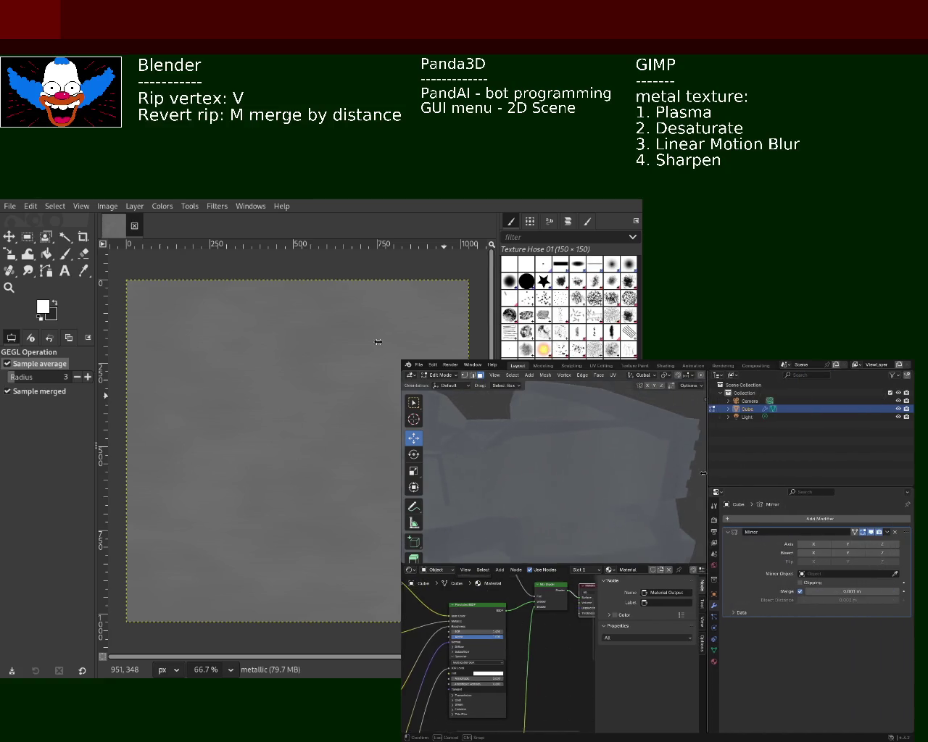
{"action": "left_click", "coordinate": [811, 544]}
{"action": "left_click", "coordinate": [845, 544]}
{"action": "mouse_move", "coordinate": [579, 464]}
{"action": "middle_mouse_down"}
{"action": "mouse_move", "coordinate": [627, 441]}
{"action": "mouse_move", "coordinate": [545, 434]}
{"action": "mouse_move", "coordinate": [652, 426]}
{"action": "middle_mouse_up"}
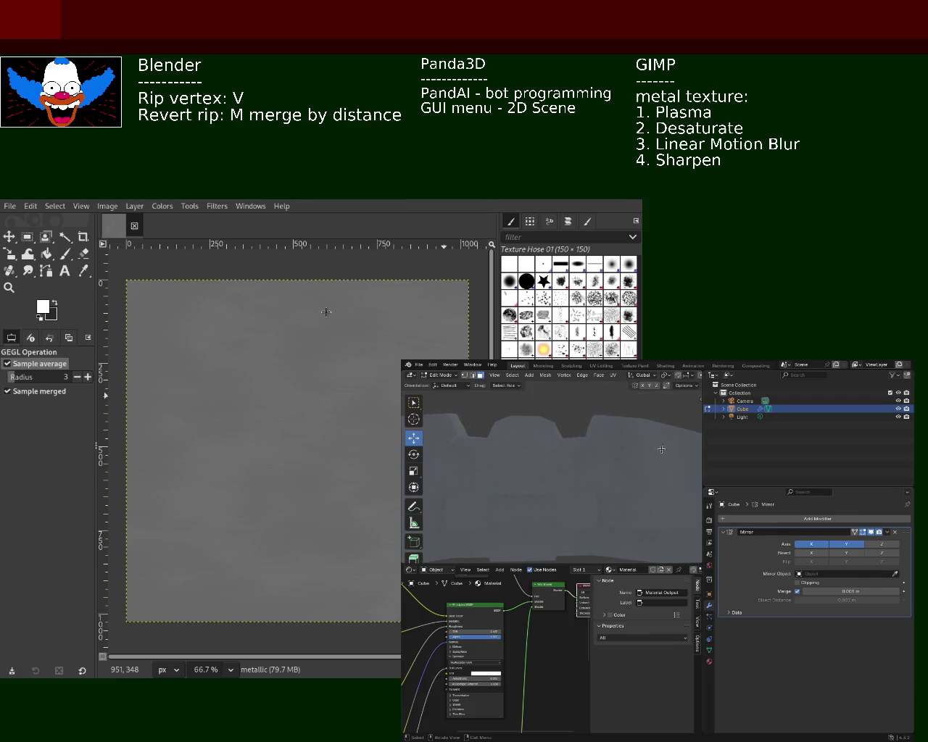
- Delete the Light object from the scene and return to Object Mode
{"action": "left_click", "coordinate": [740, 417]}
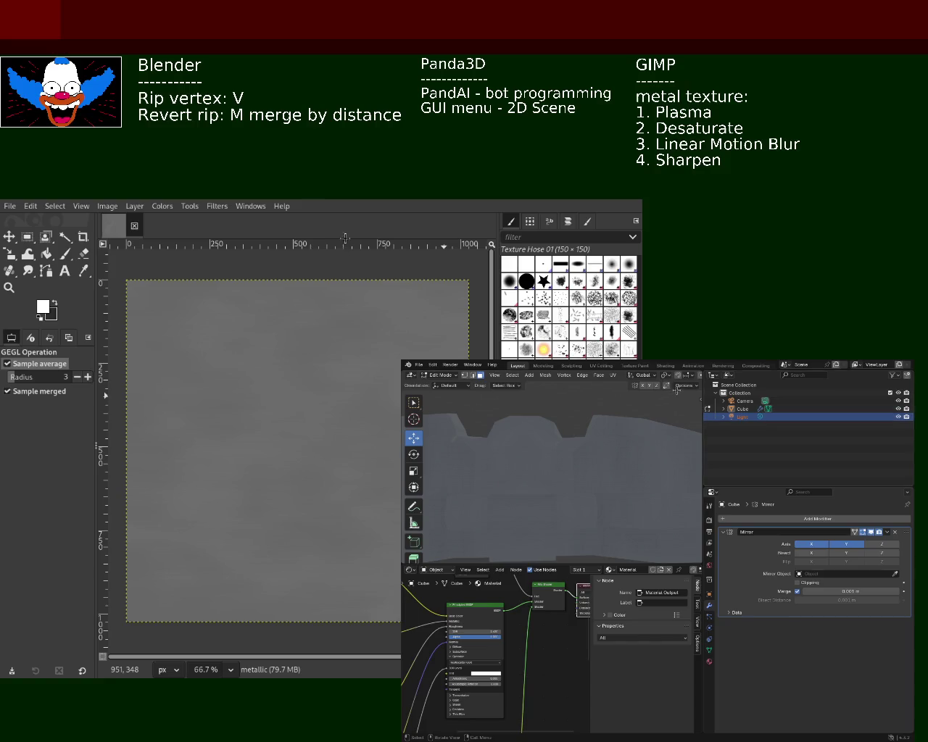
{"action": "left_click_drag", "start_coordinate": [702, 395], "coordinate": [832, 384]}
{"action": "mouse_move", "coordinate": [725, 464]}
{"action": "middle_mouse_down"}
{"action": "mouse_move", "coordinate": [707, 479]}
{"action": "mouse_move", "coordinate": [627, 442]}
{"action": "mouse_move", "coordinate": [745, 418]}
{"action": "middle_mouse_up"}
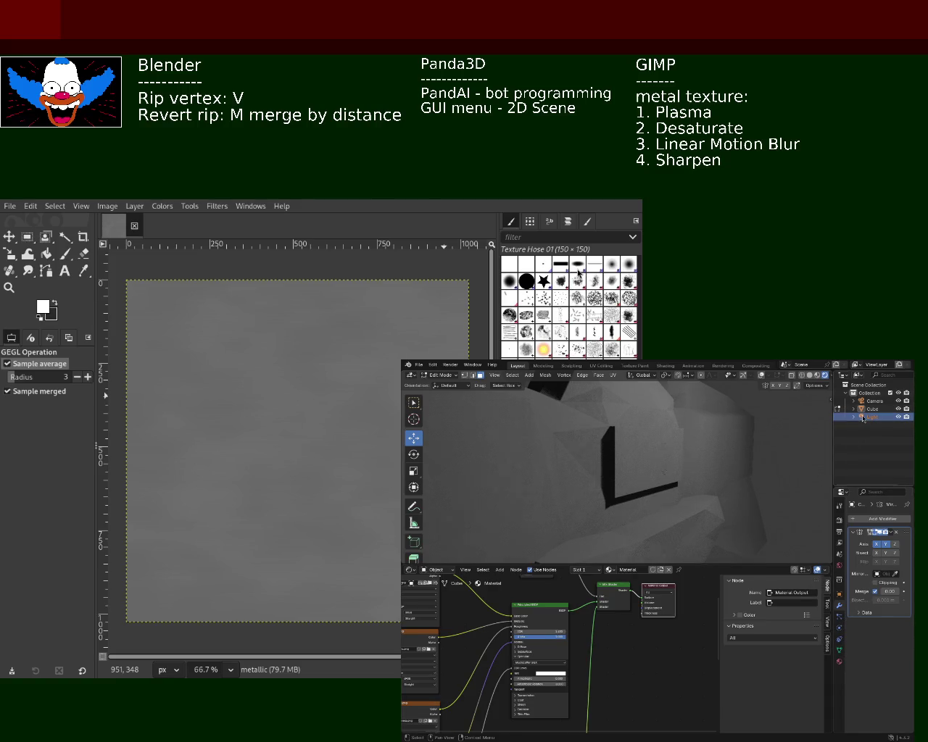
{"action": "key", "text": "Delete"}
{"action": "key", "text": "Delete"}
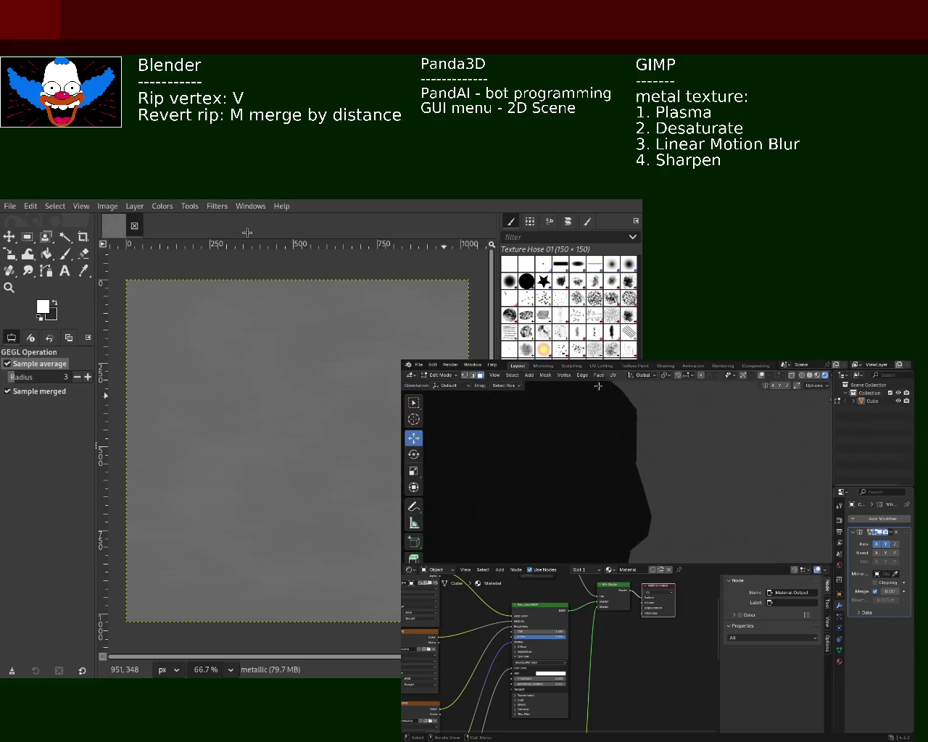
{"action": "key", "text": "Tab"}
- Add a Sun light from the Add > Light menu and give it strength 3
{"action": "left_click", "coordinate": [510, 375]}
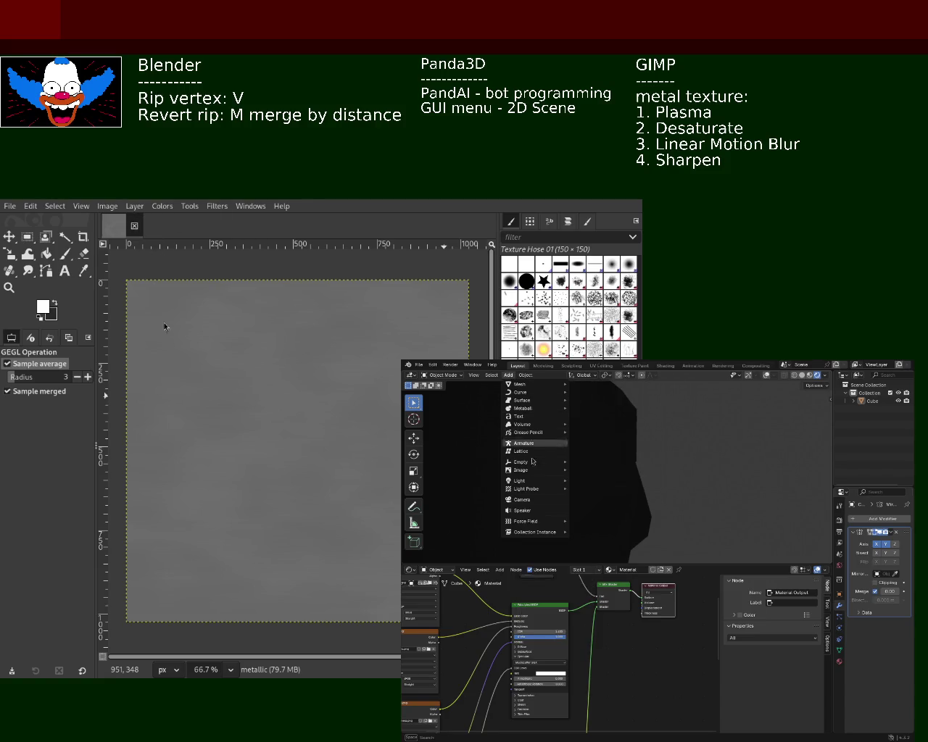
{"action": "mouse_move", "coordinate": [520, 481]}
{"action": "left_click", "coordinate": [590, 493]}
{"action": "mouse_move", "coordinate": [712, 464]}
{"action": "middle_mouse_down", "text": "ctrl"}
{"action": "mouse_move", "coordinate": [674, 503]}
{"action": "mouse_move", "coordinate": [662, 474]}
{"action": "middle_mouse_up", "text": "ctrl"}
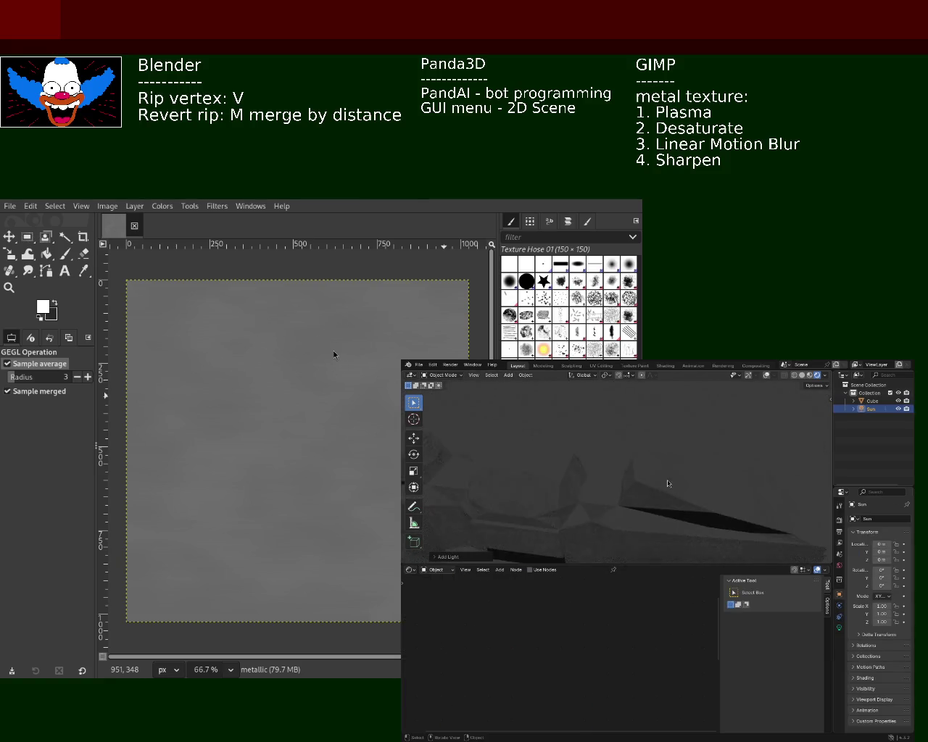
{"action": "left_click", "coordinate": [838, 627]}
{"action": "left_click", "coordinate": [886, 574]}
{"action": "type", "text": "3"}
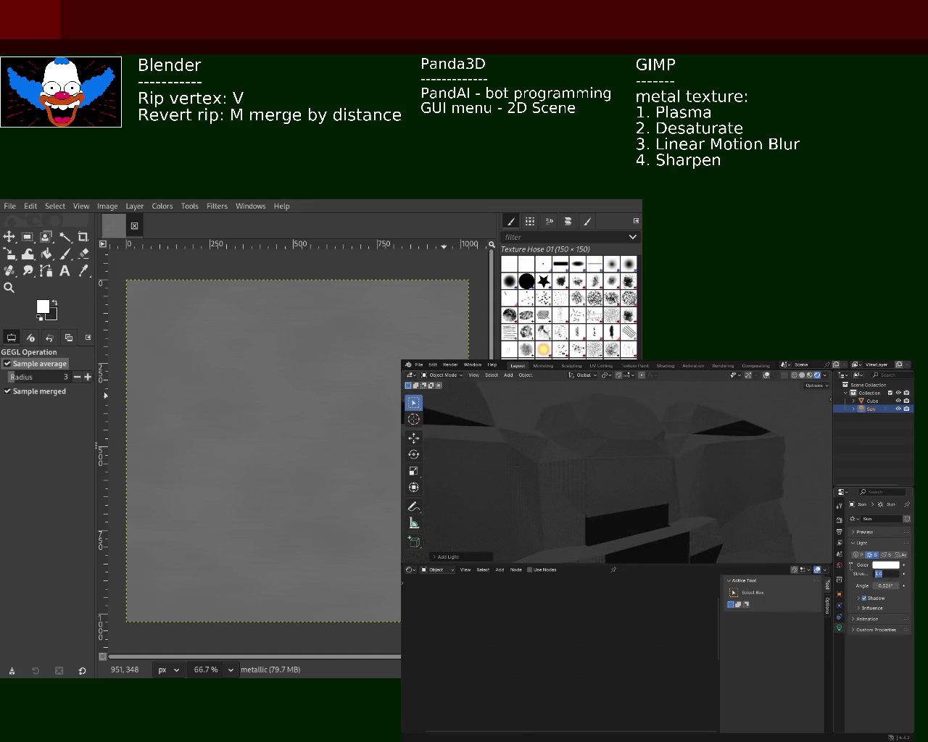
{"action": "key", "text": "Return"}
{"action": "mouse_move", "coordinate": [613, 471]}
{"action": "middle_mouse_down"}
{"action": "mouse_move", "coordinate": [622, 532]}
{"action": "mouse_move", "coordinate": [797, 384]}
{"action": "mouse_move", "coordinate": [628, 423]}
{"action": "mouse_move", "coordinate": [635, 452]}
{"action": "mouse_move", "coordinate": [802, 456]}
{"action": "middle_mouse_up"}
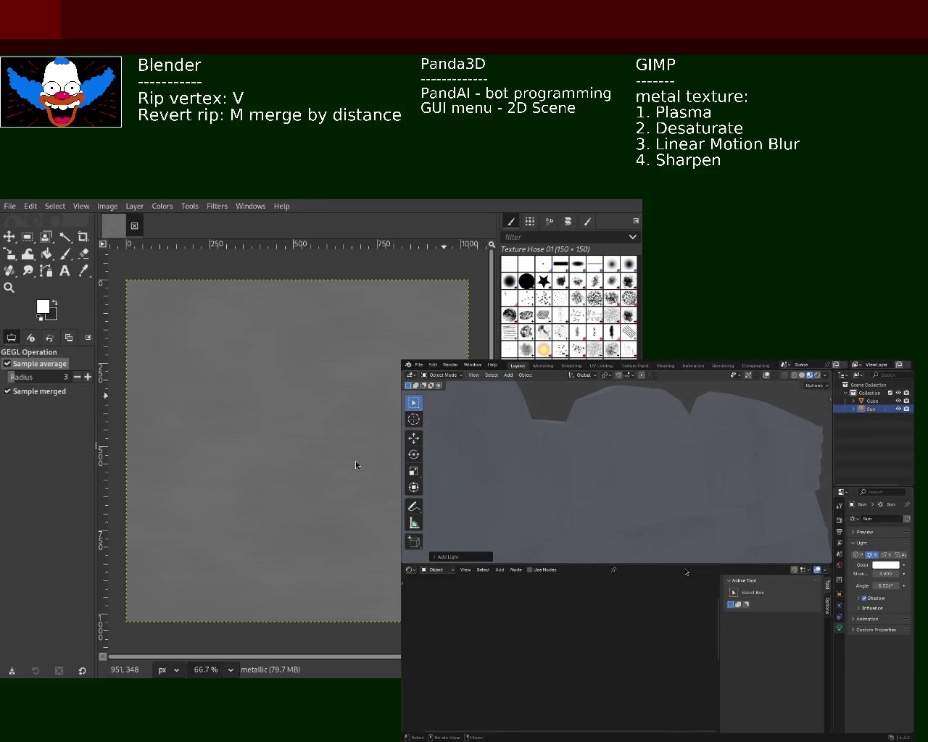
{"action": "left_click_drag", "start_coordinate": [683, 564], "coordinate": [683, 507]}
- Select the Cube, pan to its Ambient Occlusion, Principled BSDF and Mix Shader nodes, and disconnect the Mix Shader's lower input
{"action": "left_click", "coordinate": [872, 401]}
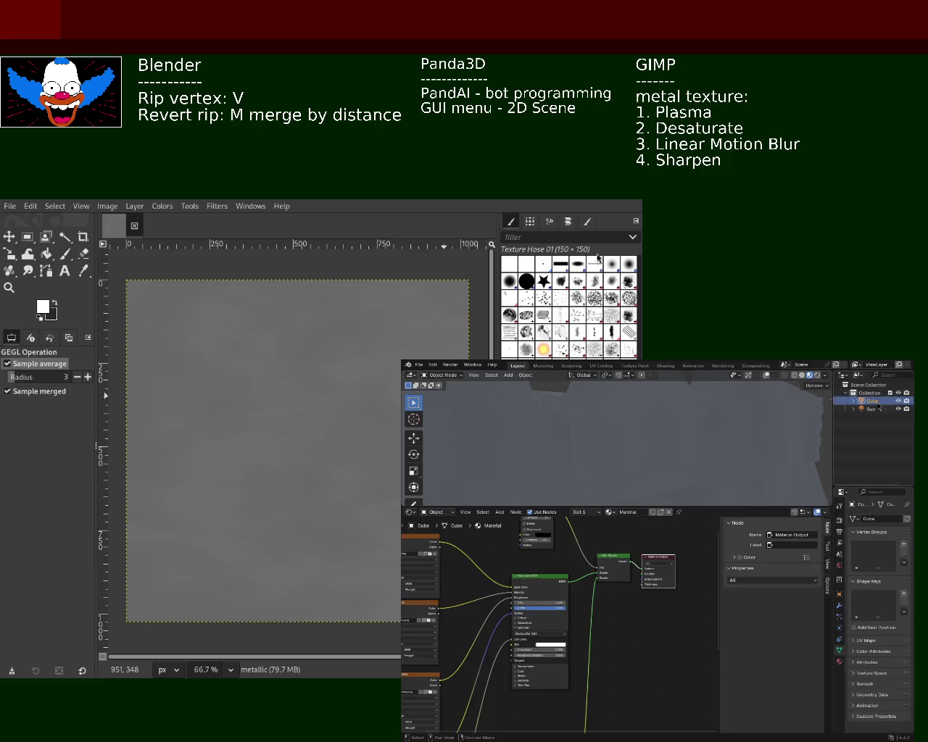
{"action": "scroll", "coordinate": [634, 573], "scroll_direction": "up", "scroll_amount": 4}
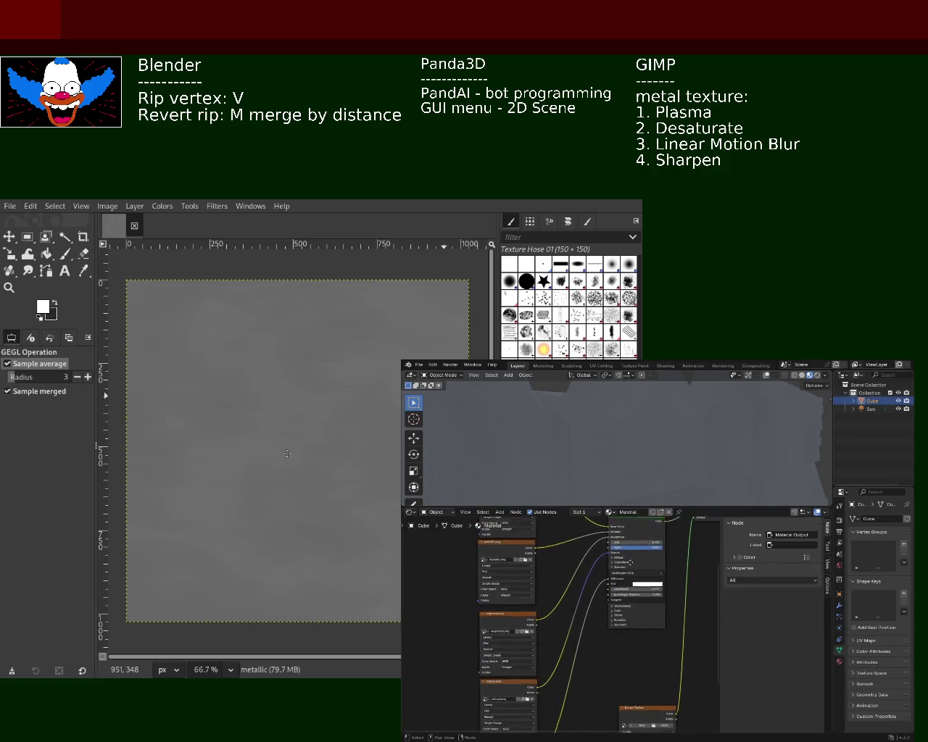
{"action": "middle_click_drag", "start_coordinate": [634, 572], "coordinate": [641, 522]}
{"action": "middle_click_drag", "start_coordinate": [601, 604], "coordinate": [605, 576]}
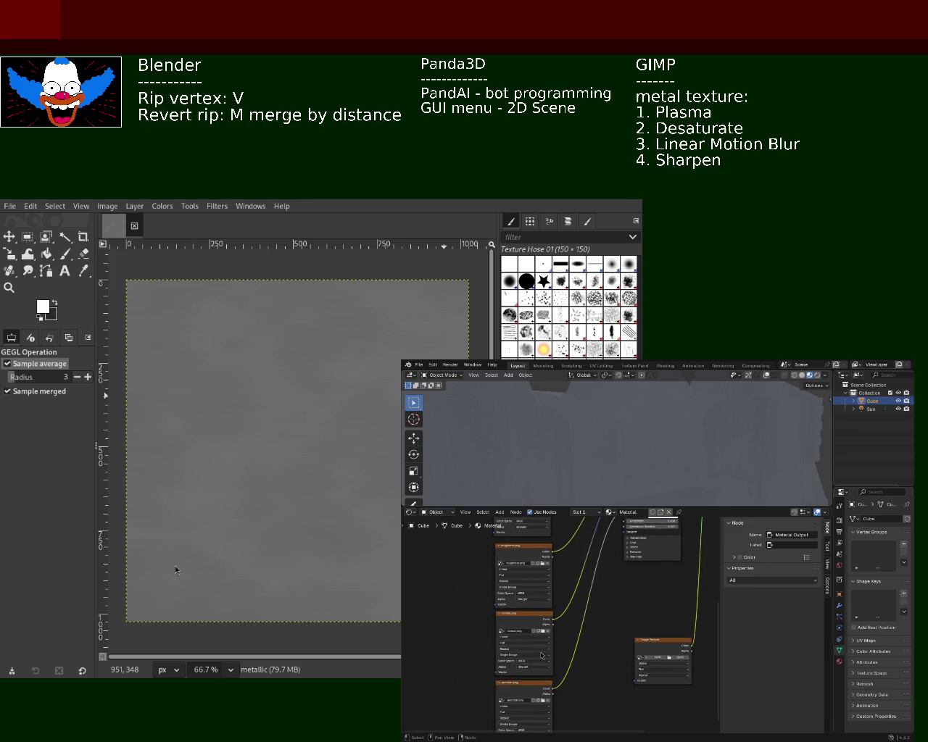
{"action": "mouse_move", "coordinate": [576, 574]}
{"action": "middle_mouse_down"}
{"action": "mouse_move", "coordinate": [564, 617]}
{"action": "mouse_move", "coordinate": [578, 659]}
{"action": "middle_mouse_up"}
{"action": "middle_click_drag", "start_coordinate": [577, 592], "coordinate": [577, 634]}
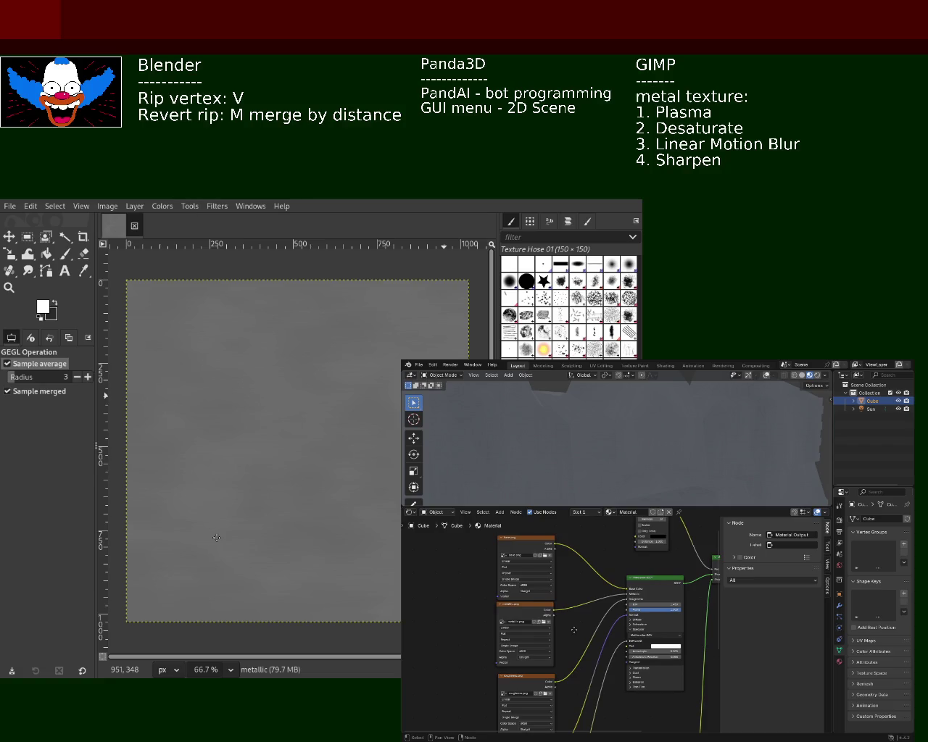
{"action": "mouse_move", "coordinate": [577, 571]}
{"action": "middle_mouse_down"}
{"action": "mouse_move", "coordinate": [545, 601]}
{"action": "mouse_move", "coordinate": [502, 615]}
{"action": "middle_mouse_up"}
{"action": "left_click_drag", "start_coordinate": [571, 568], "coordinate": [565, 568]}
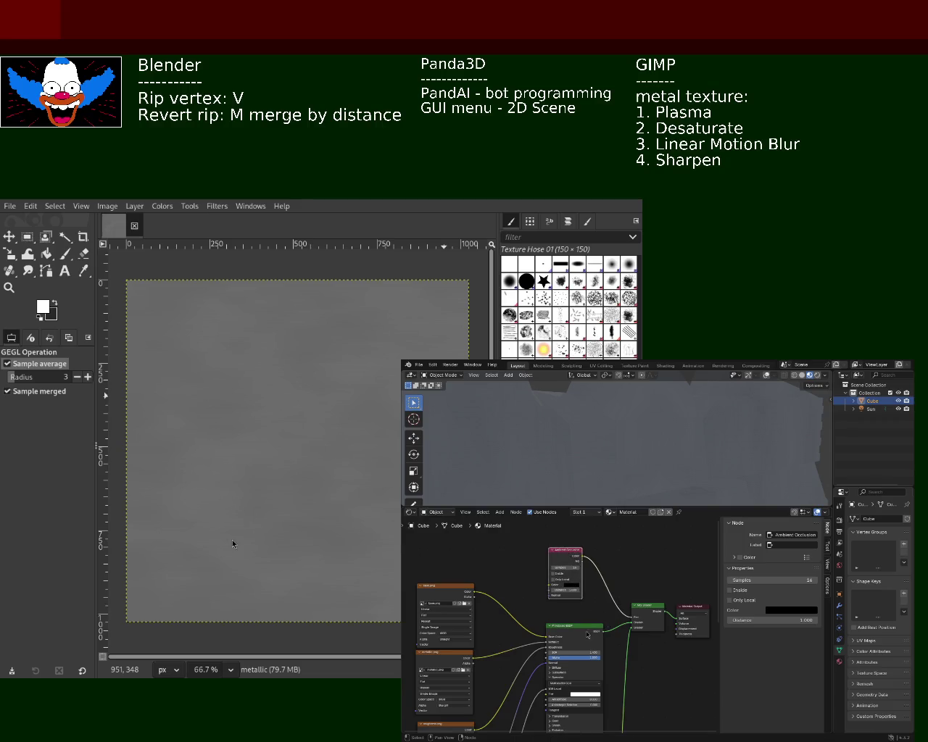
{"action": "left_click_drag", "start_coordinate": [589, 635], "coordinate": [603, 631]}
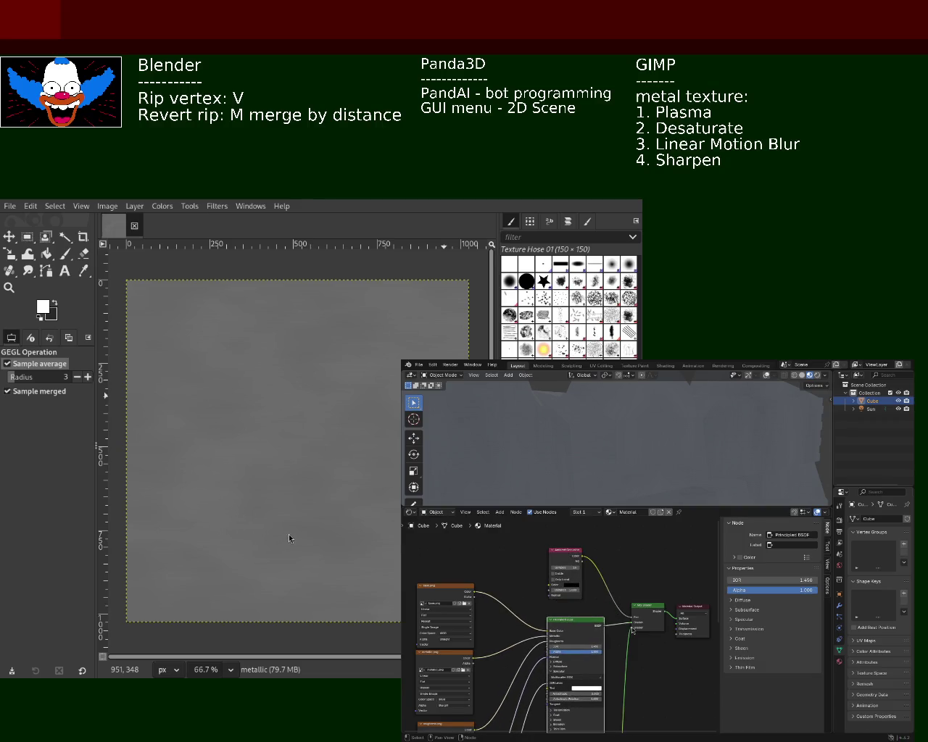
{"action": "left_click_drag", "start_coordinate": [631, 628], "coordinate": [632, 636]}
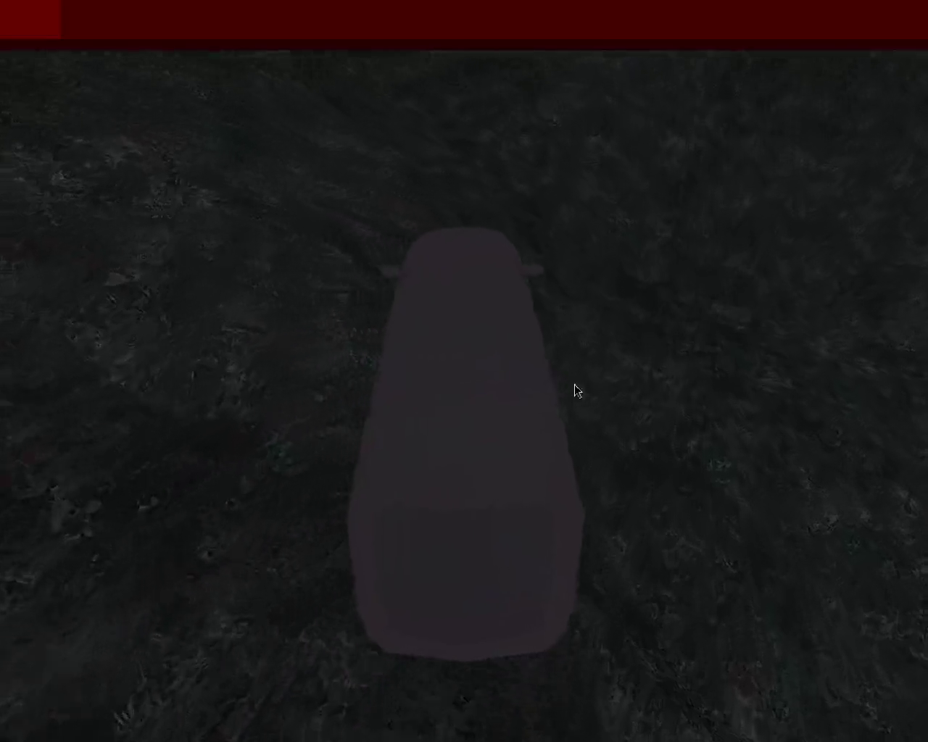
- Leave the game window with Escape and bring the Panda3D window back to the front
{"action": "key", "text": "Escape"}
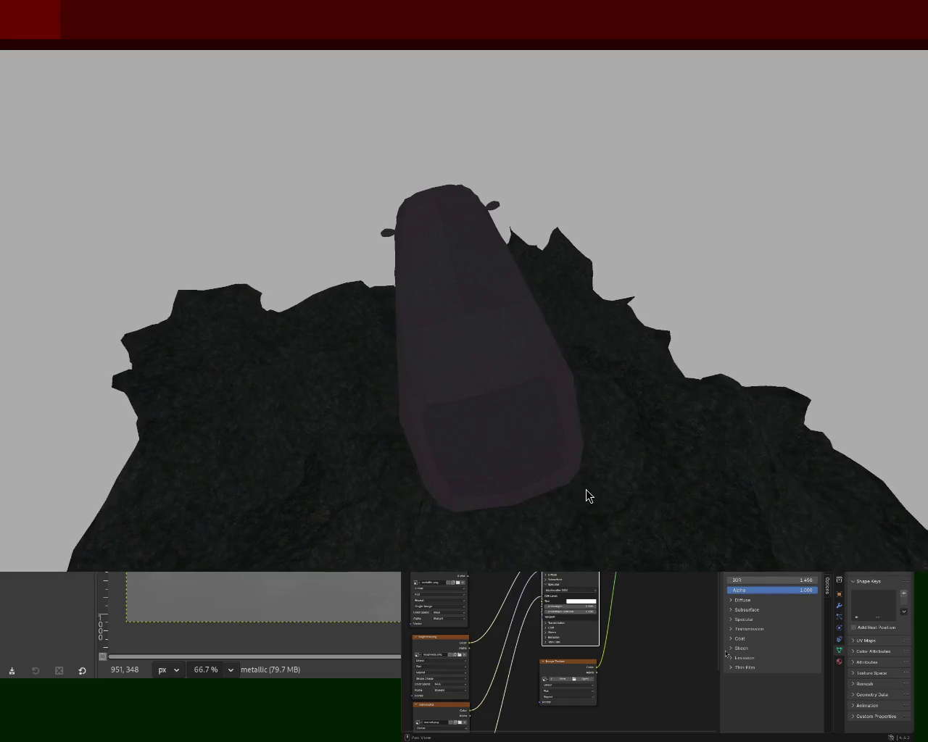
{"action": "left_click", "coordinate": [542, 60]}
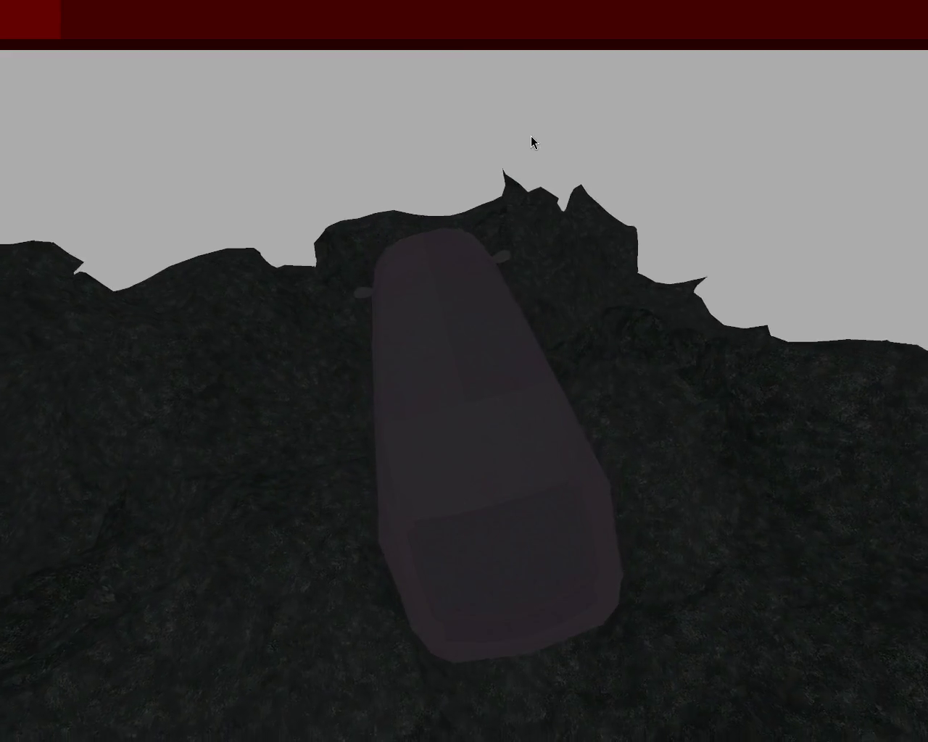